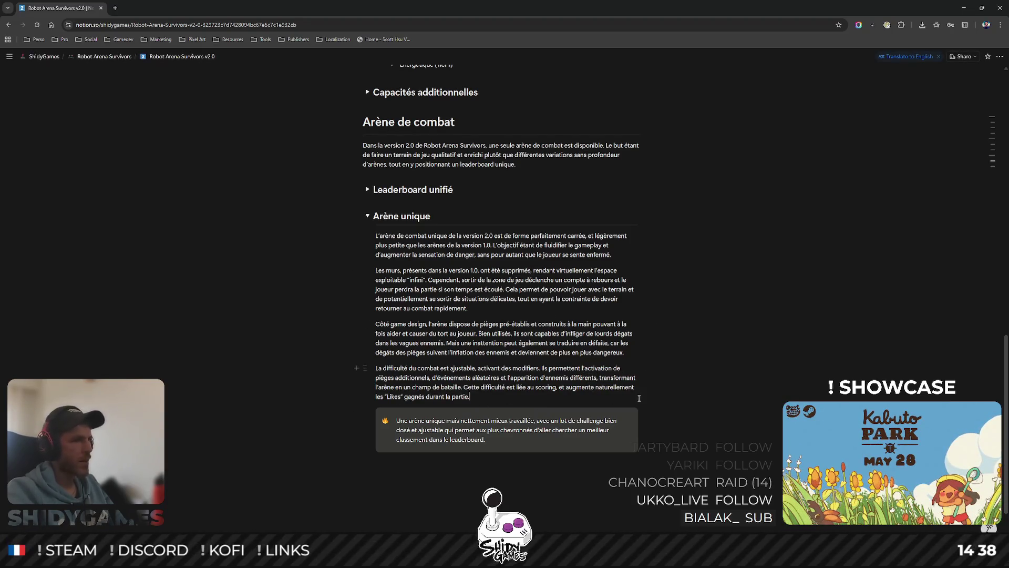
# - Start a new block below the difficulty paragraph for the arena traps, events and enemies toggles
pyautogui.press('Return')
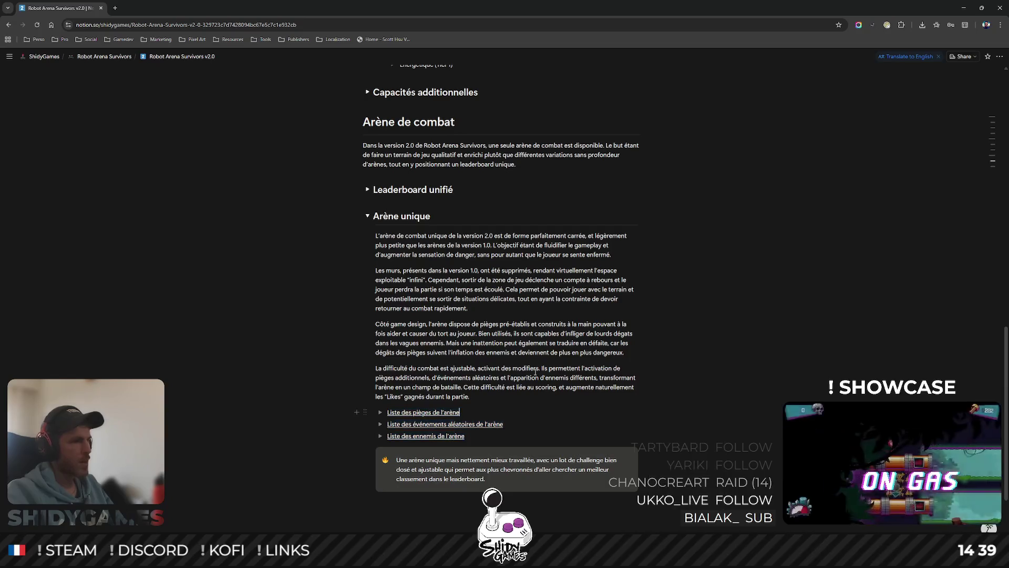
pyautogui.scroll(-1, 537, 370)
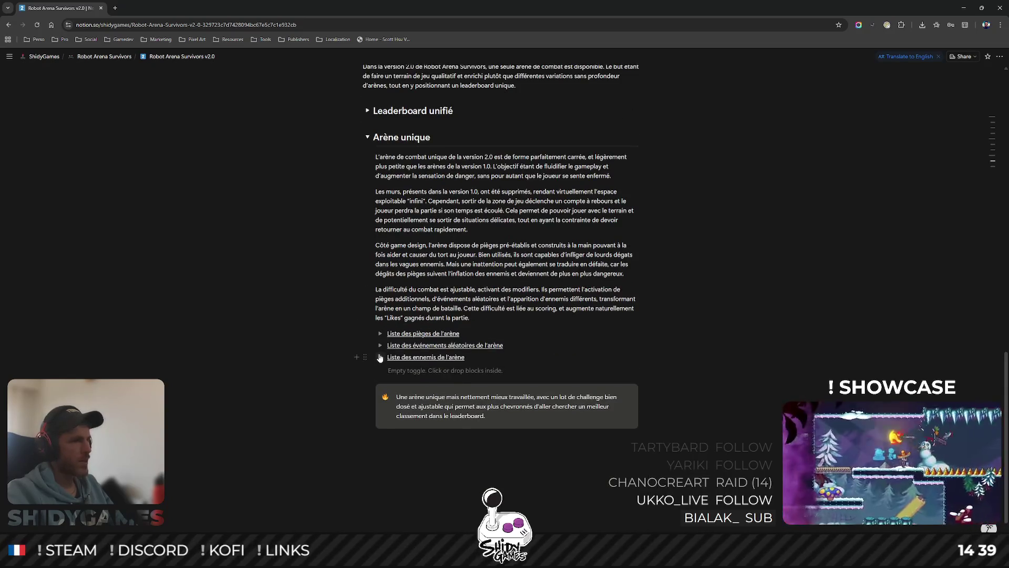
# - Collapse the empty 'Liste des ennemis de l'arène' toggle
pyautogui.click(379, 358)
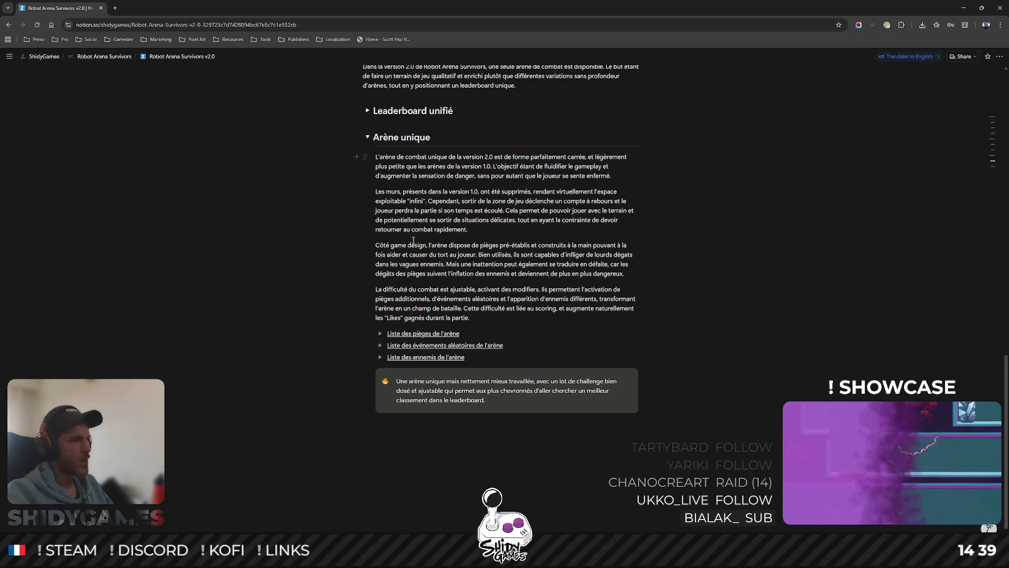
pyautogui.scroll(1, 556, 294)
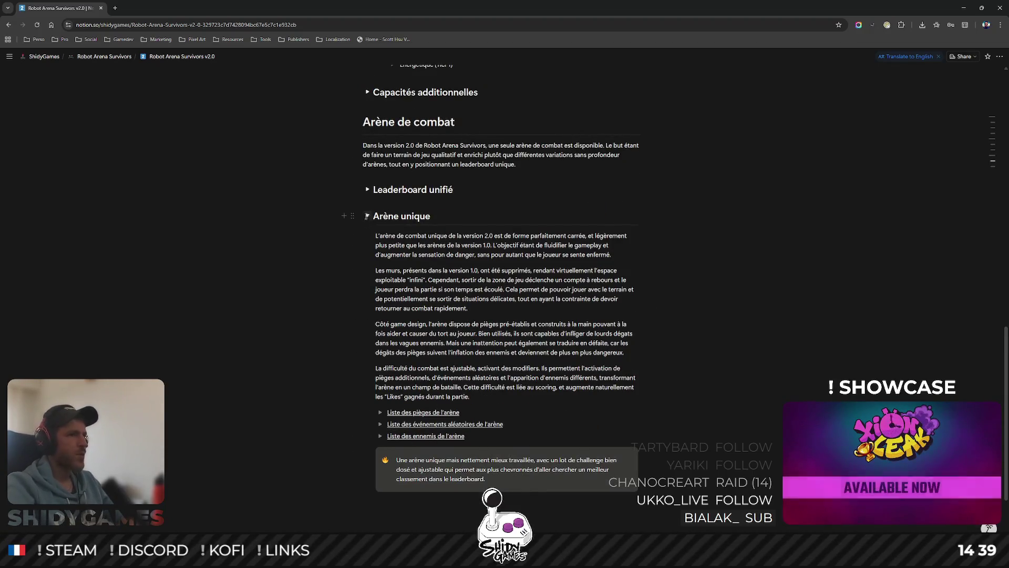
pyautogui.scroll(4, 569, 295)
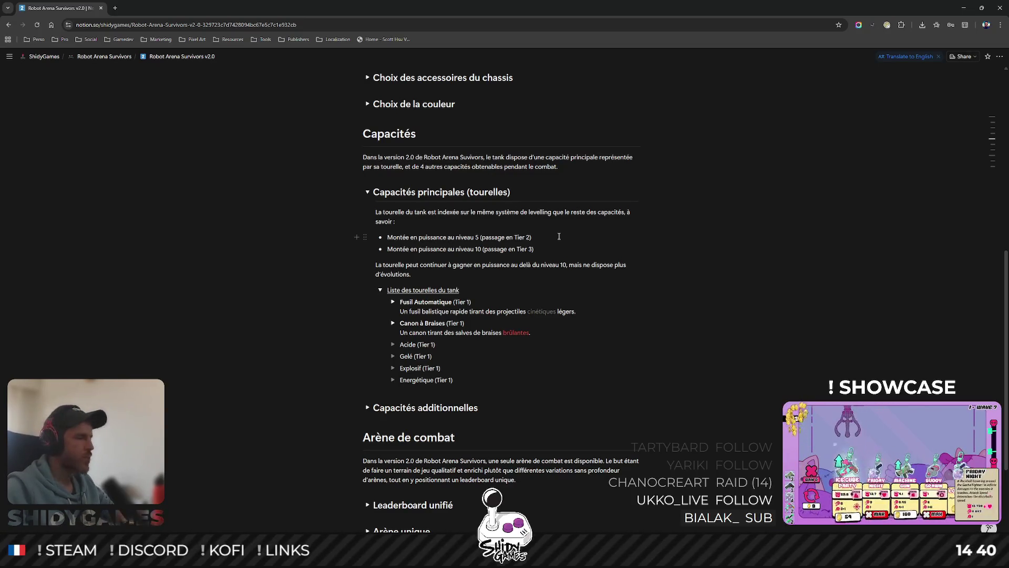
pyautogui.scroll(-1, 708, 285)
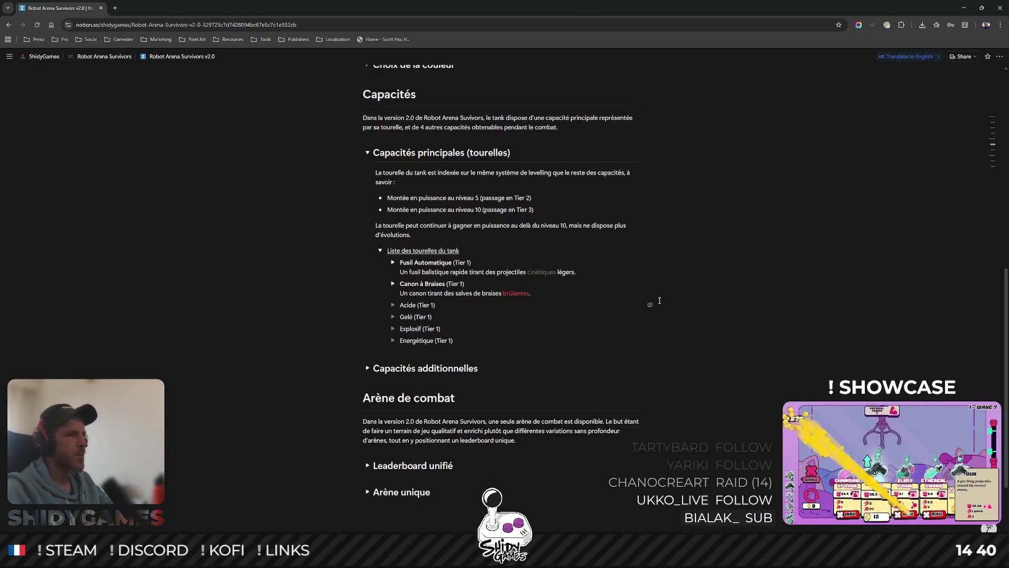
pyautogui.scroll(-1, 464, 343)
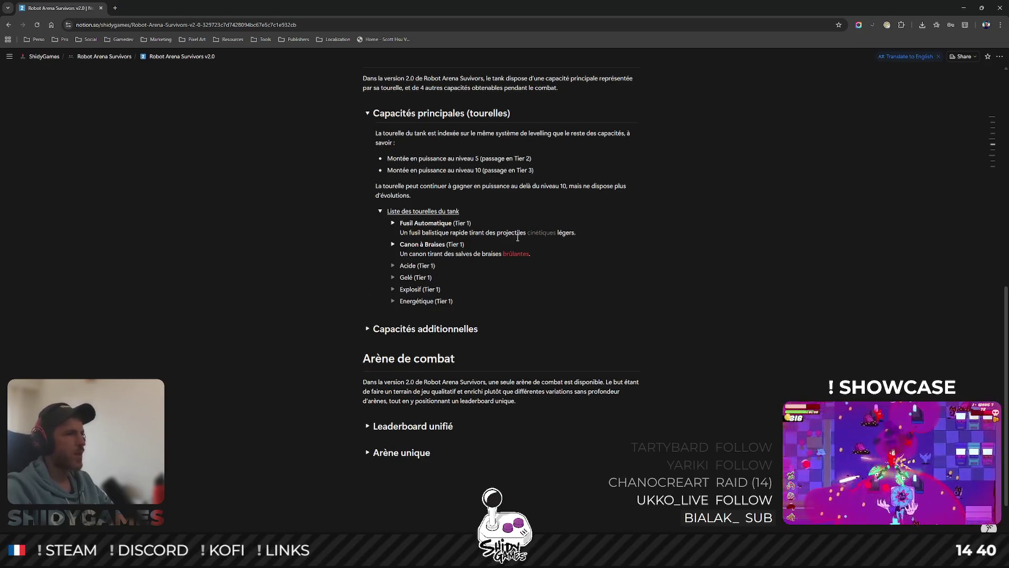
pyautogui.scroll(1, 517, 238)
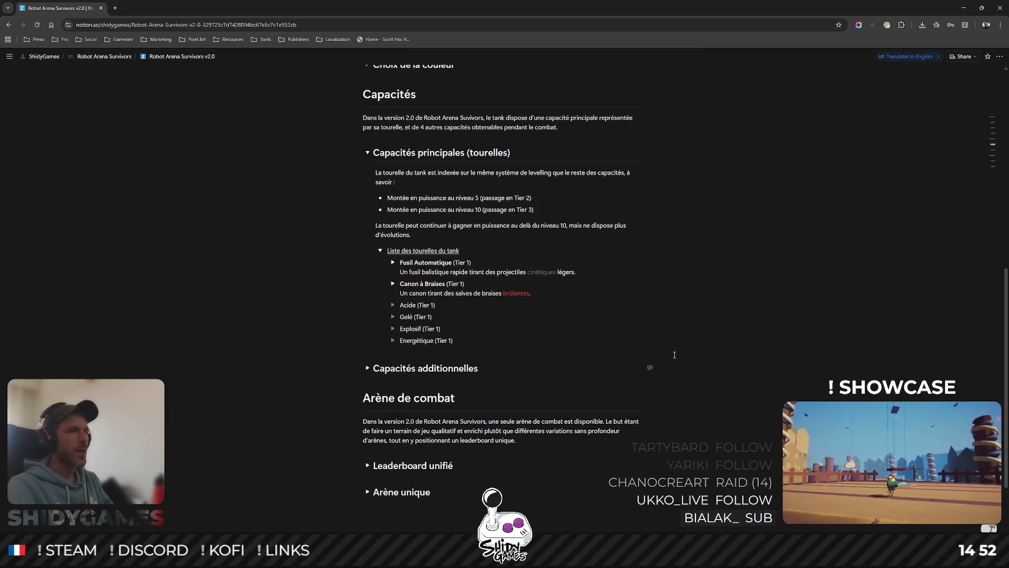
pyautogui.moveTo(416, 316)
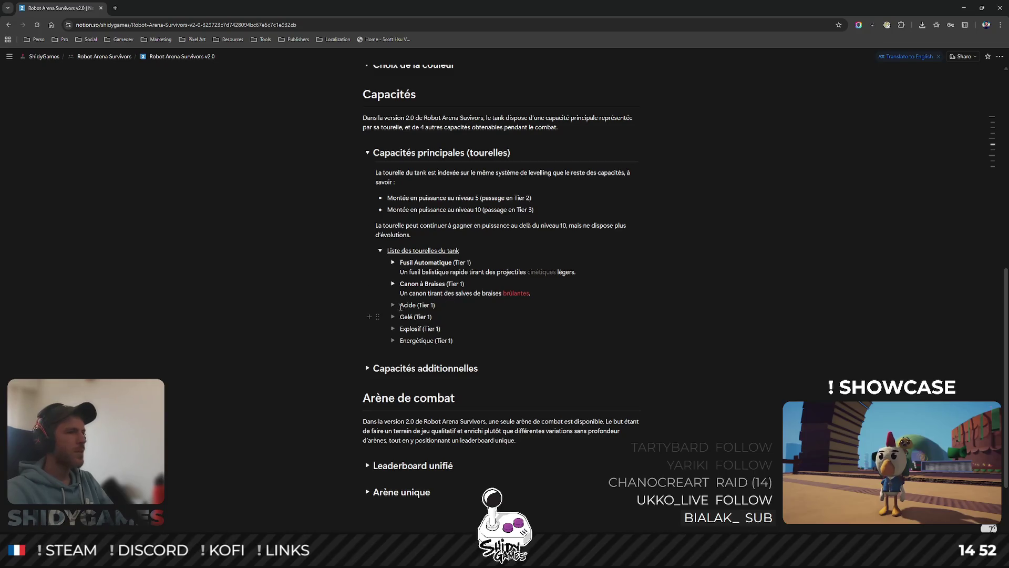
# - Rename the Acide turret to 'Canon à Boules d'Acide (Tier 1)' and open a description line inside it
pyautogui.click(392, 305)
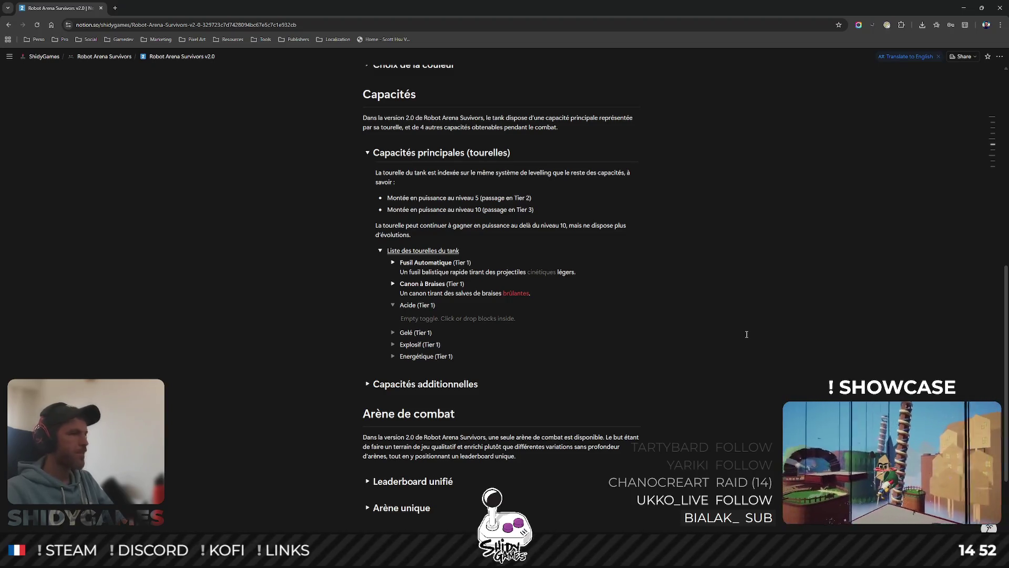
pyautogui.moveTo(458, 318)
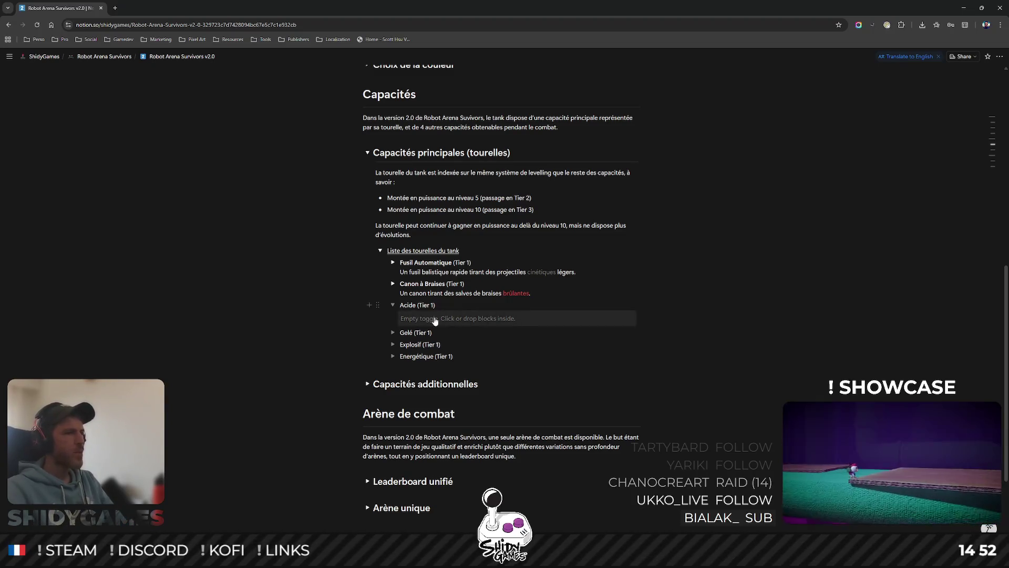
pyautogui.doubleClick(407, 304)
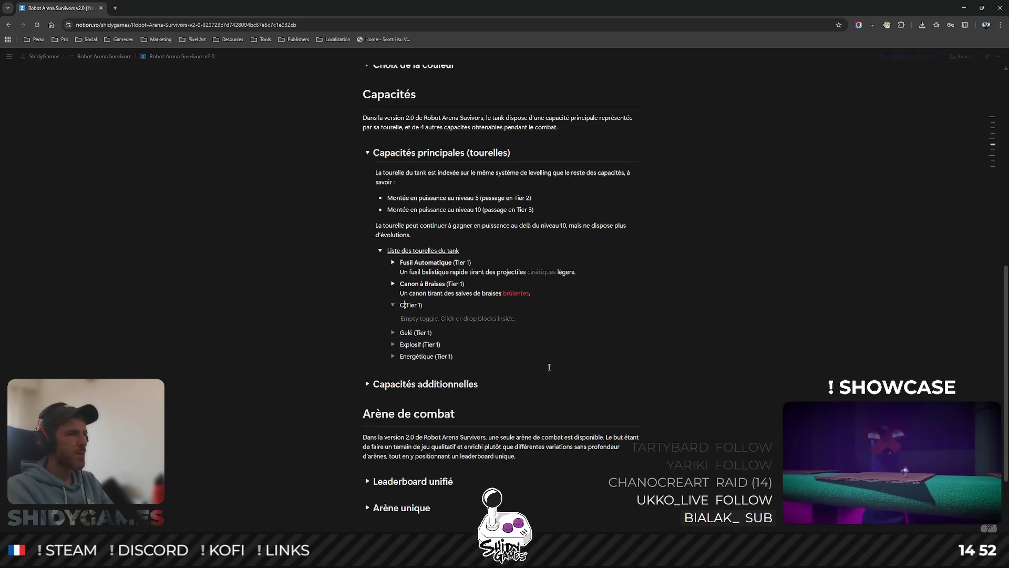
pyautogui.write('Canon à Boules d')
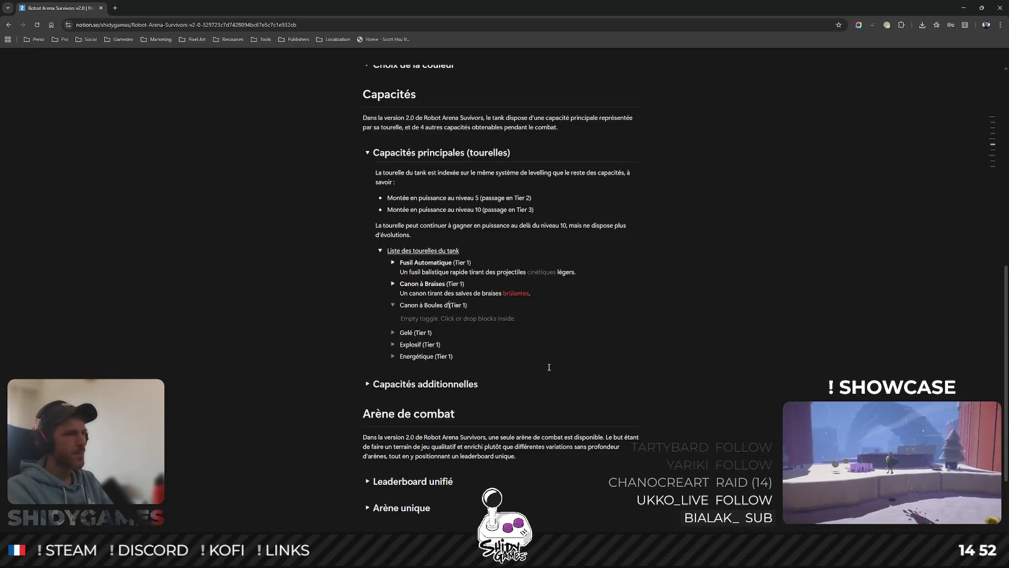
pyautogui.write('cide')
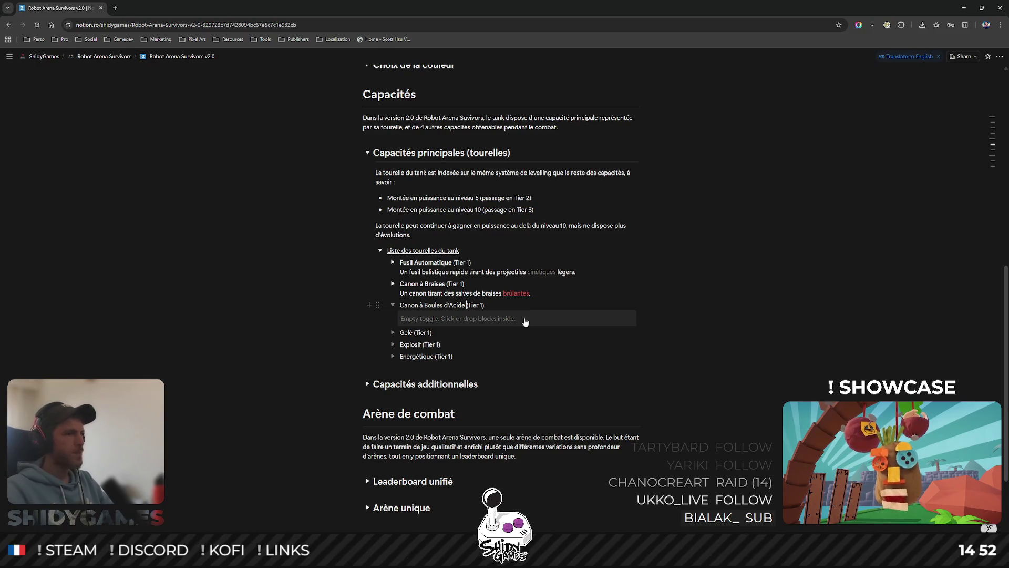
pyautogui.press('Return')
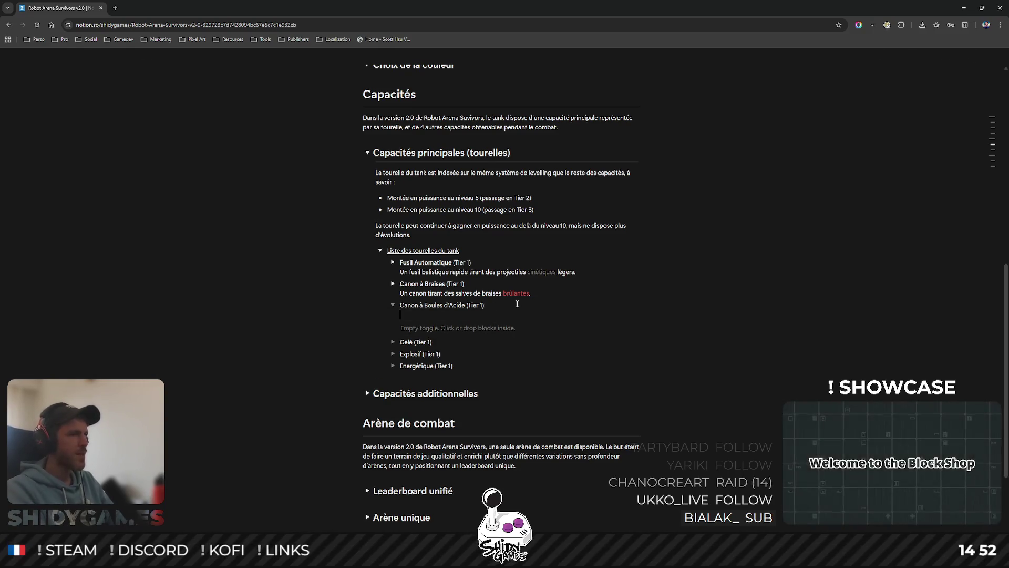
pyautogui.write('Un cna')
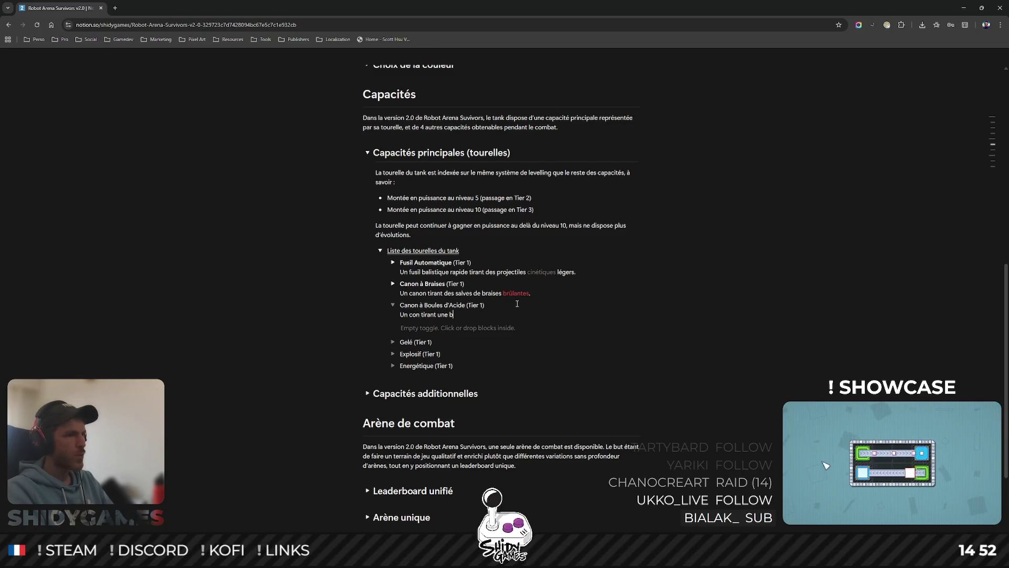
pyautogui.write("oule d'acd")
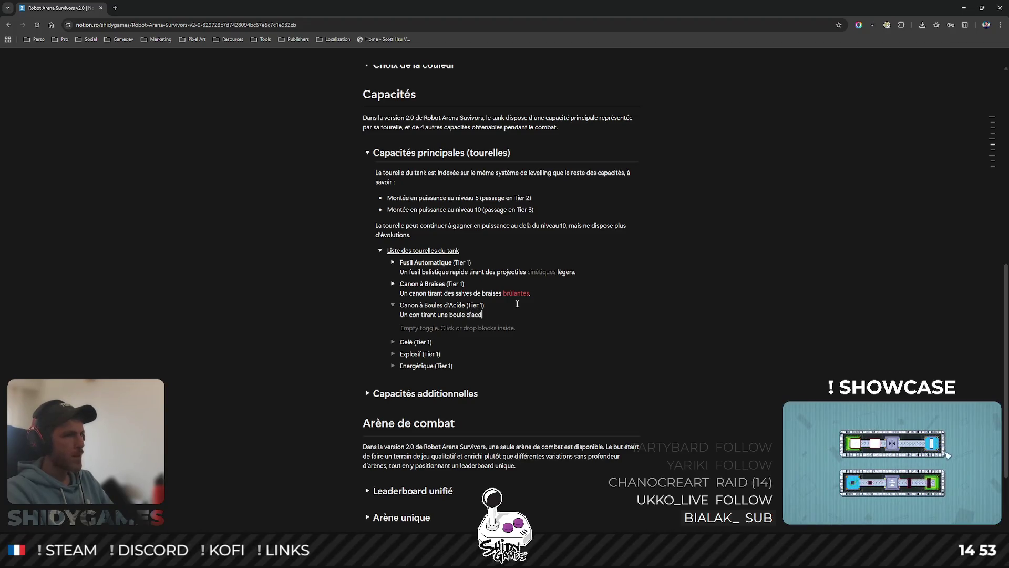
pyautogui.press('BackSpace')
pyautogui.write('ide, générant une zon')
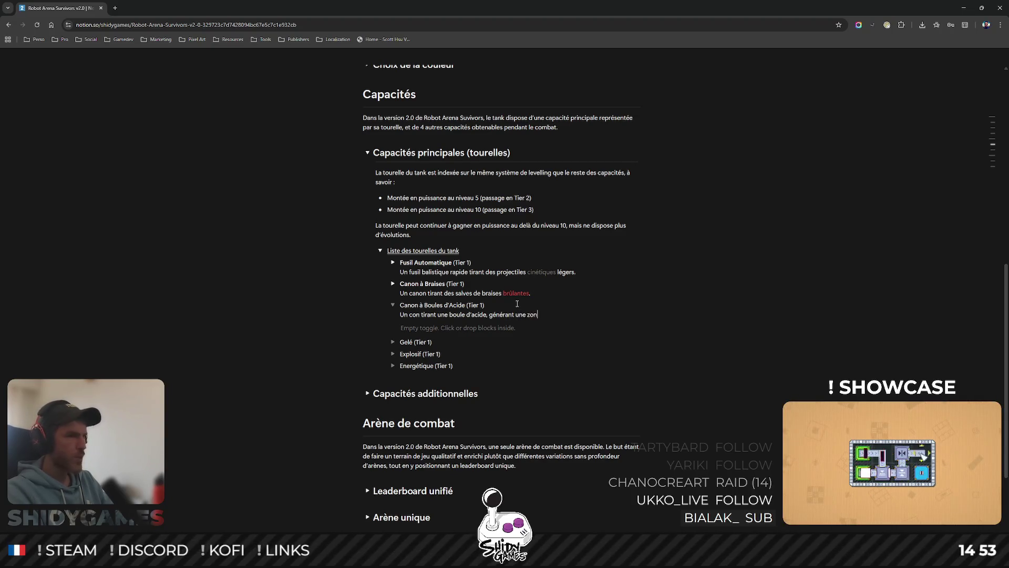
pyautogui.write('e corrosive au sol penda')
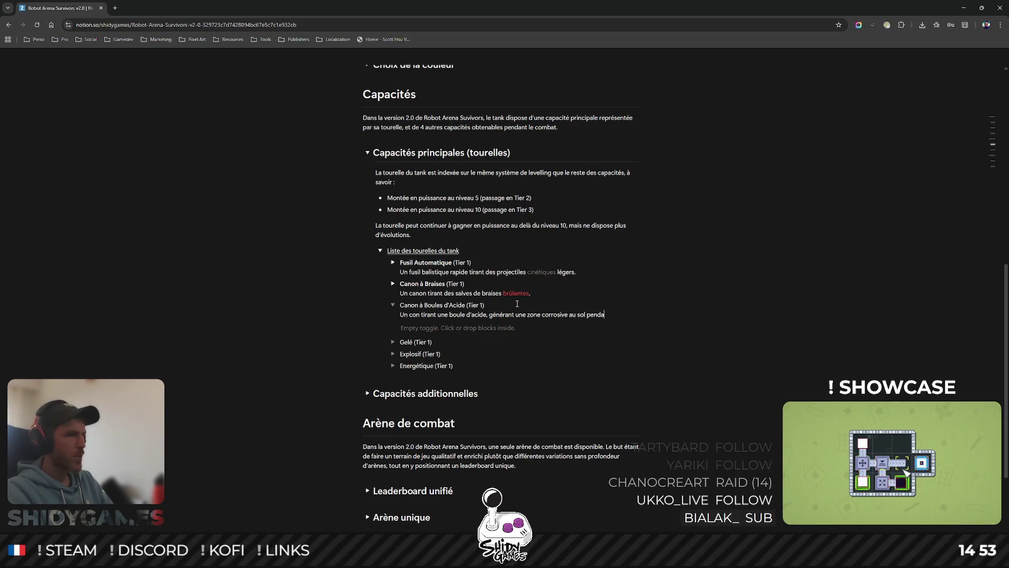
pyautogui.write('nt quelques secondes')
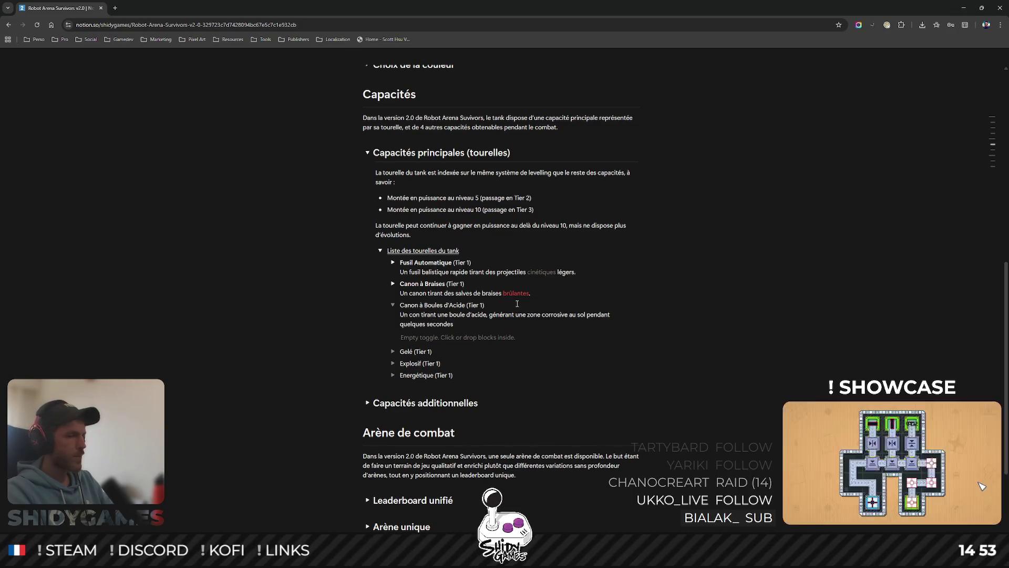
pyautogui.write(" lors de l'")
pyautogui.write('impact')
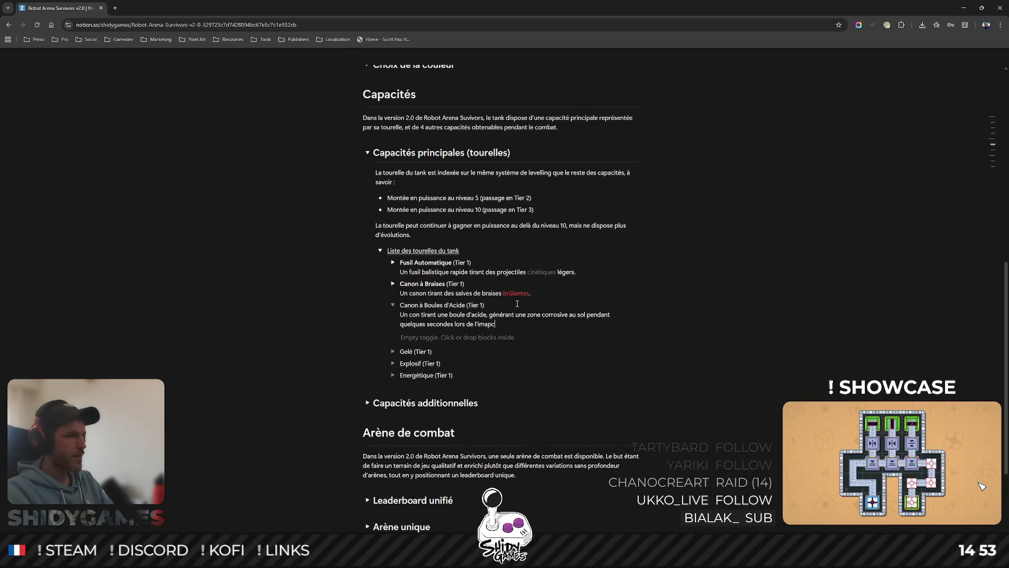
pyautogui.write('.')
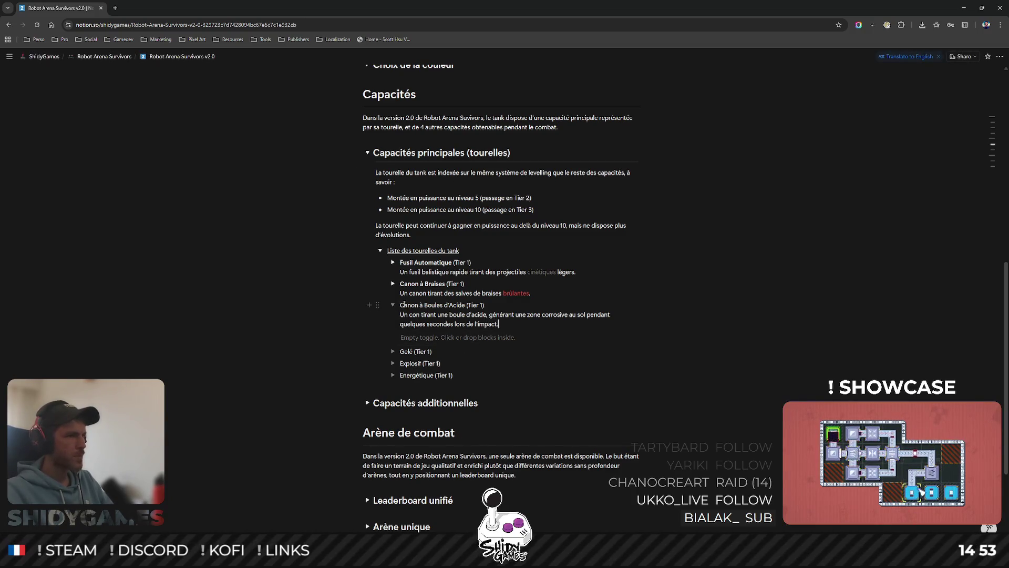
# - Fix the misspelled word in the acid cannon description and colour 'acide' green
pyautogui.moveTo(401, 305); pyautogui.dragTo(466, 304)
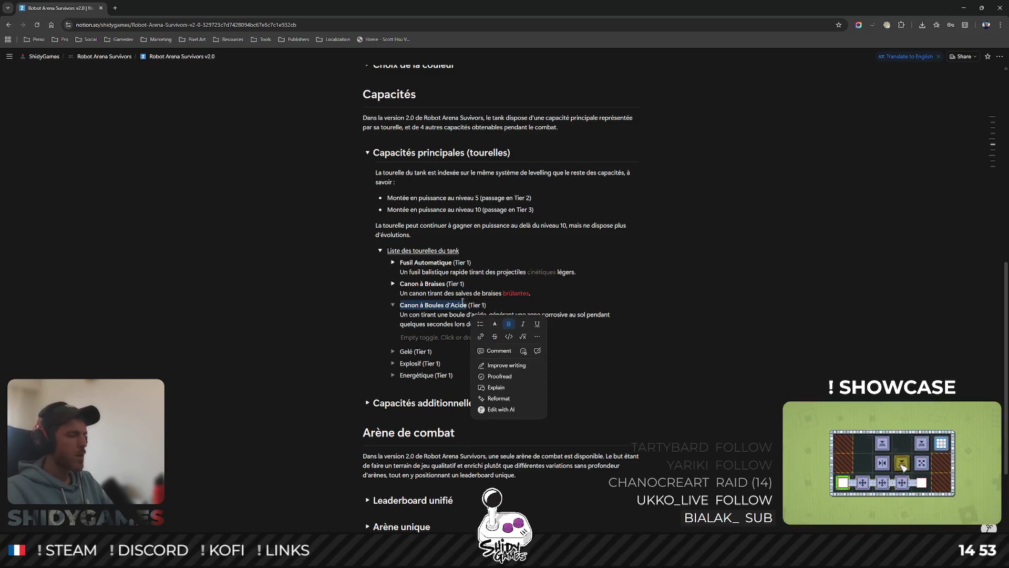
pyautogui.click(415, 318)
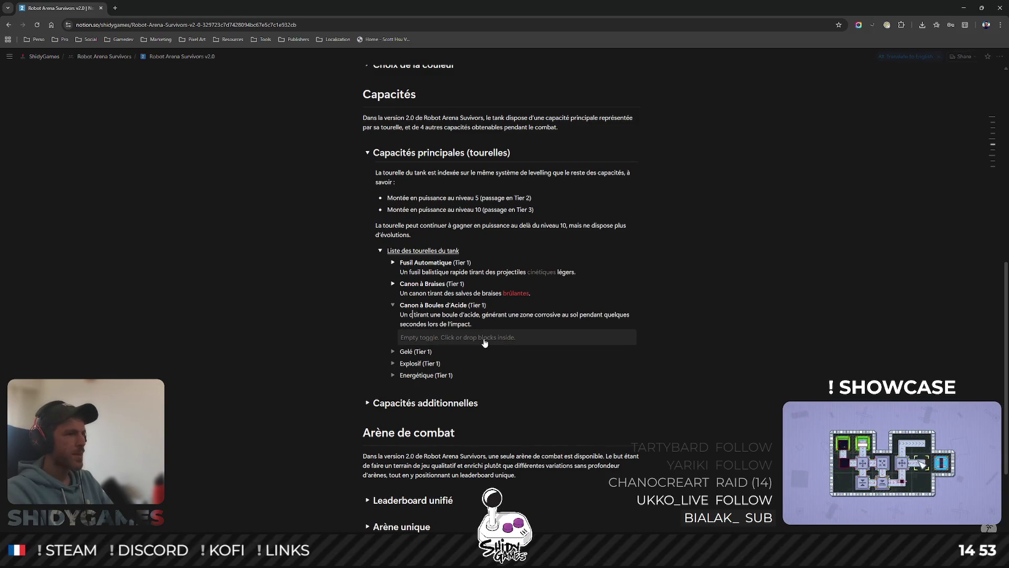
pyautogui.write('anon')
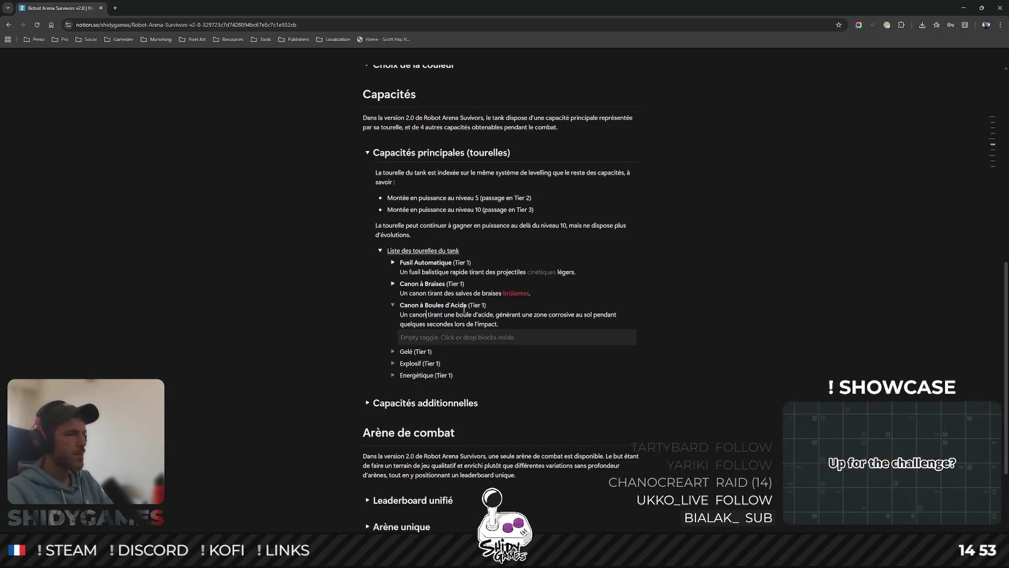
pyautogui.doubleClick(482, 314)
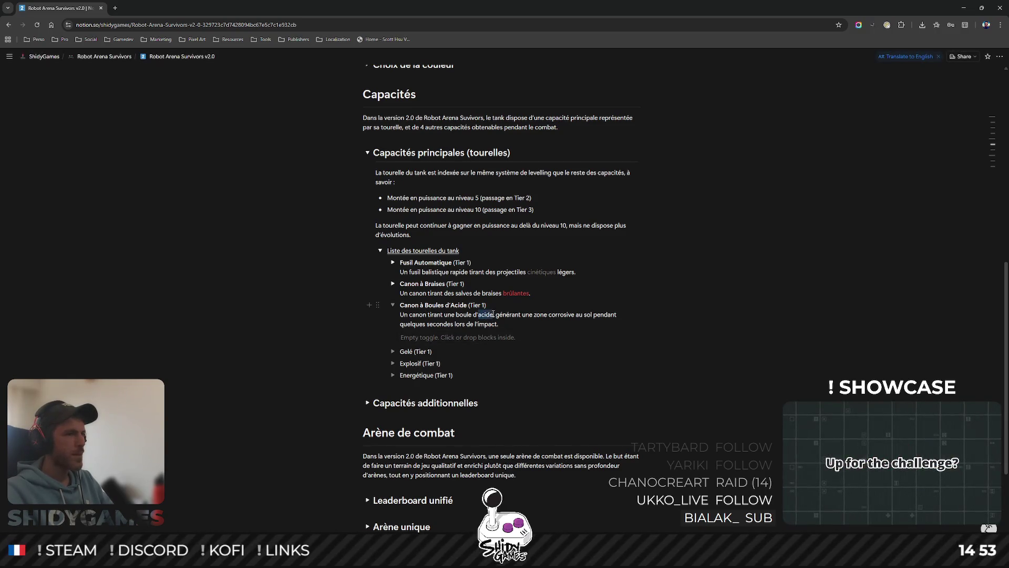
pyautogui.click(522, 333)
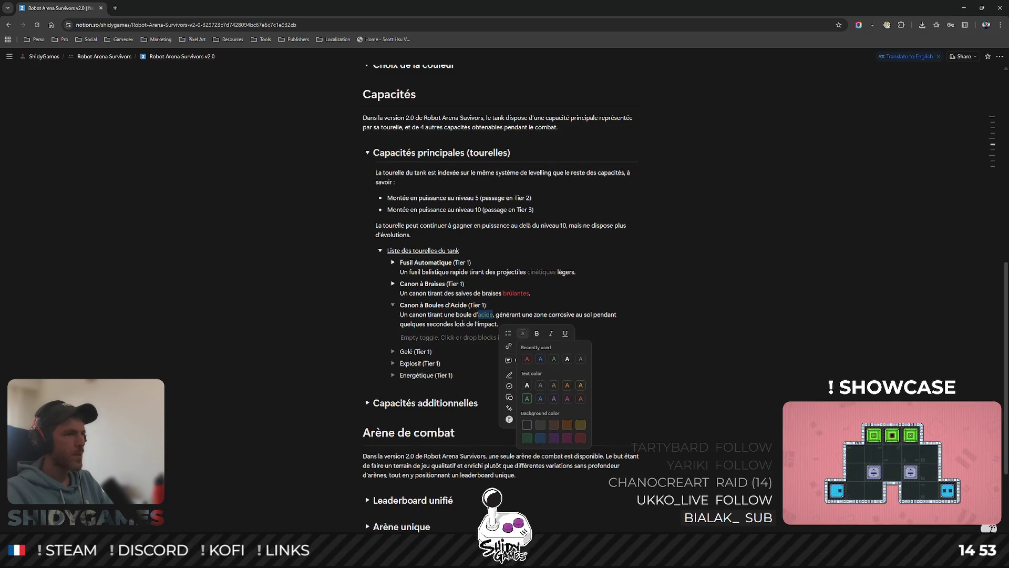
pyautogui.click(526, 398)
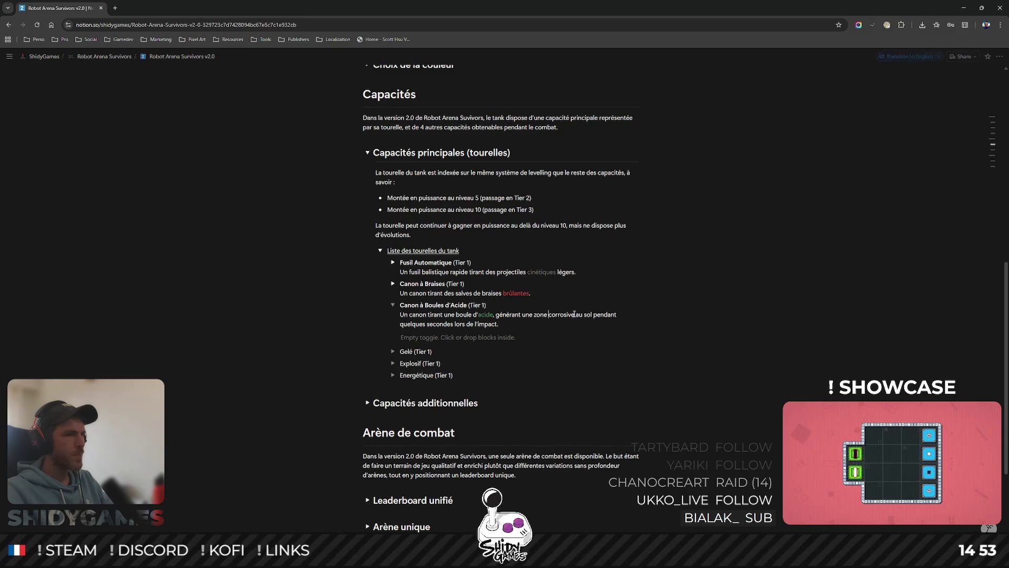
# - Colour 'corrosive' green and start a new line inside the acid cannon entry
pyautogui.doubleClick(561, 315)
pyautogui.click(674, 321)
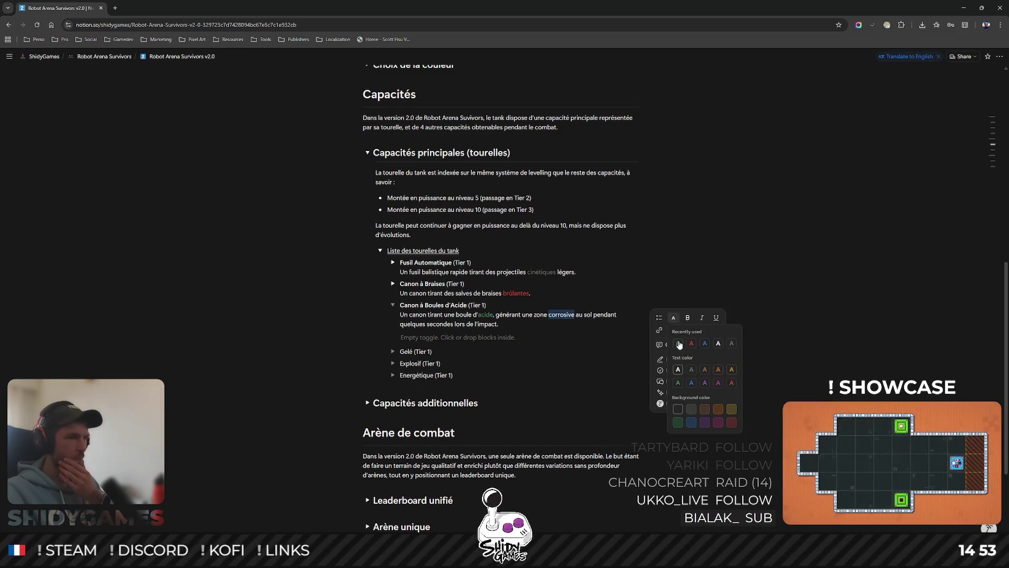
pyautogui.click(680, 344)
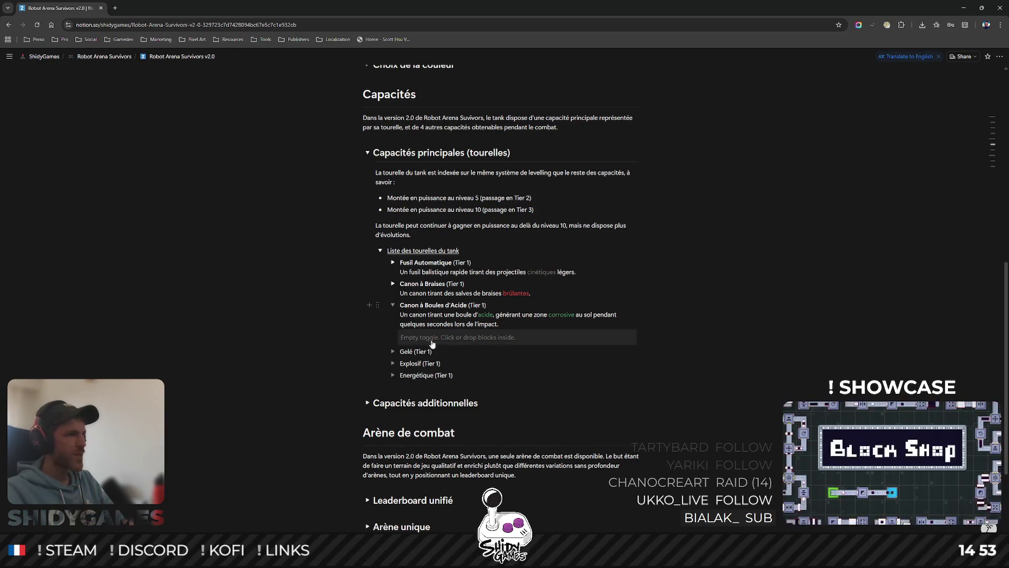
pyautogui.click(458, 337)
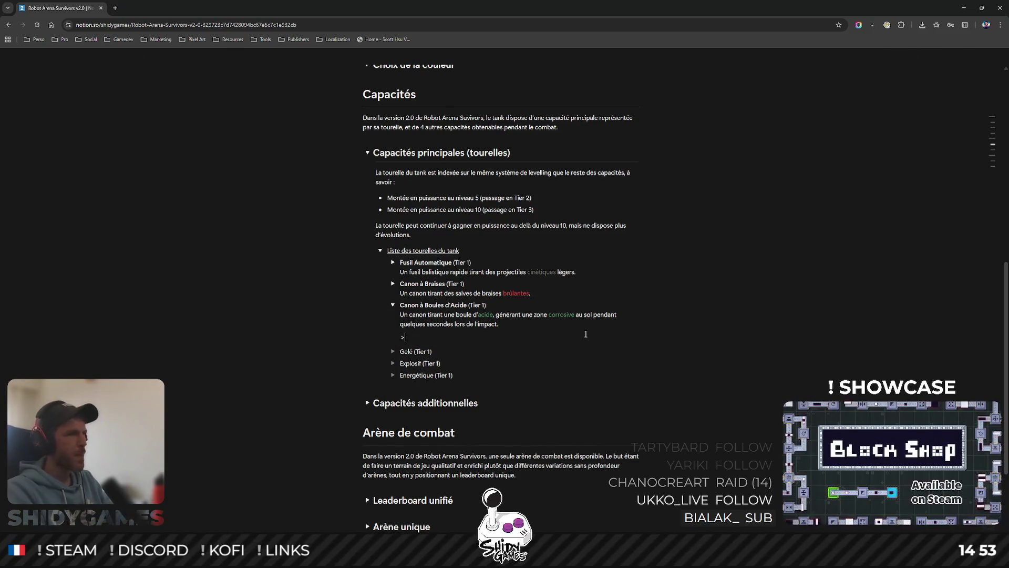
pyautogui.write('> A (Tier 2')
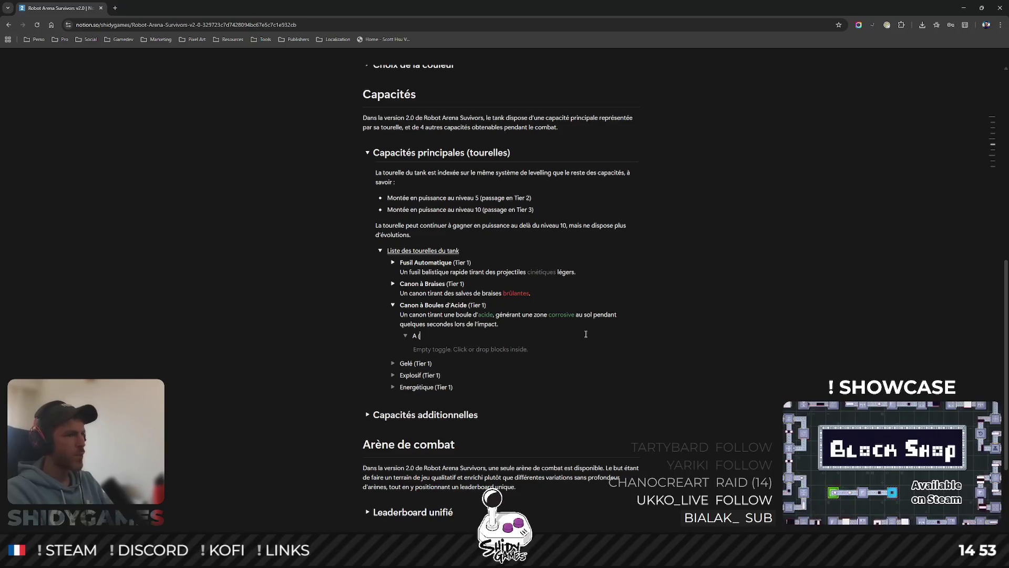
pyautogui.write(')')
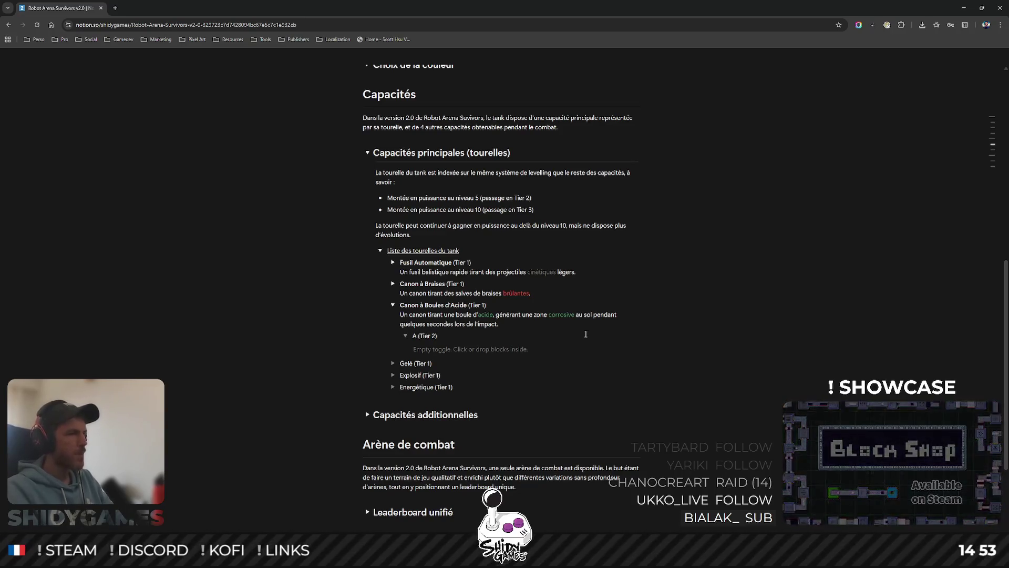
# - Fill the 'A (Tier 2)' toggle with two 'A (Tier 3)' bullets and collapse it
pyautogui.click(501, 350)
pyautogui.write('- A')
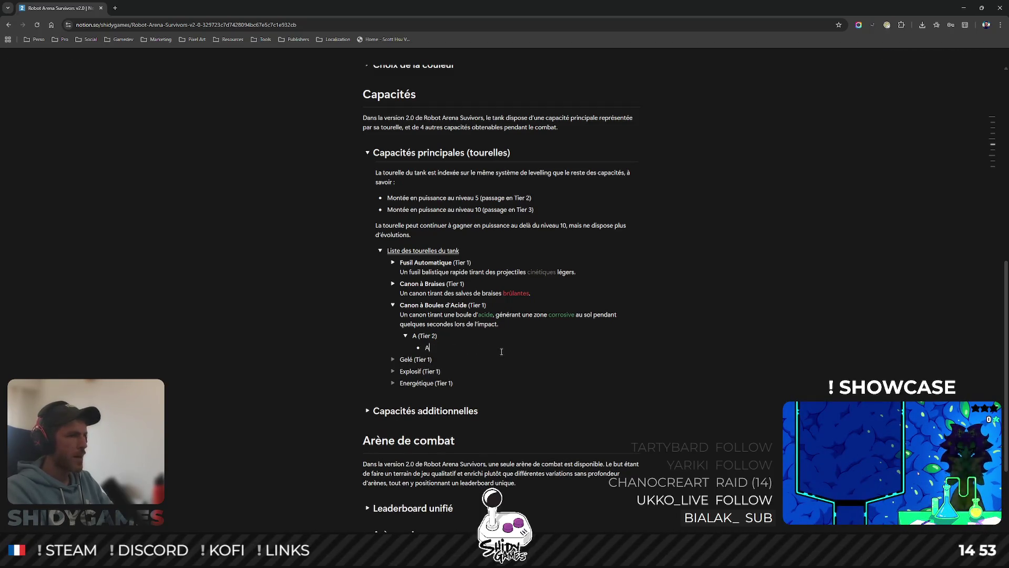
pyautogui.write(' (Tier 3)')
pyautogui.press('Return')
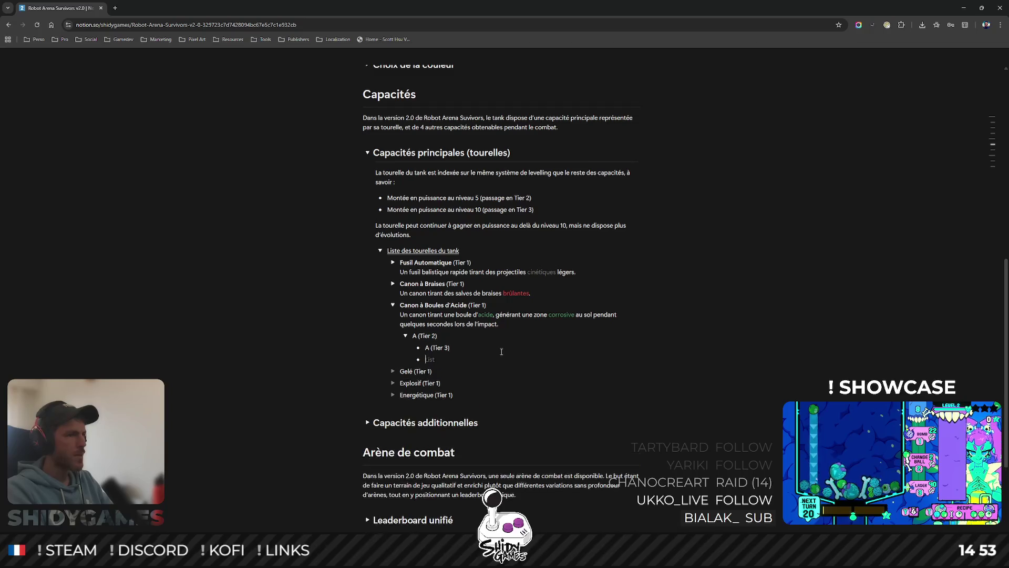
pyautogui.write('A (Tier 3)')
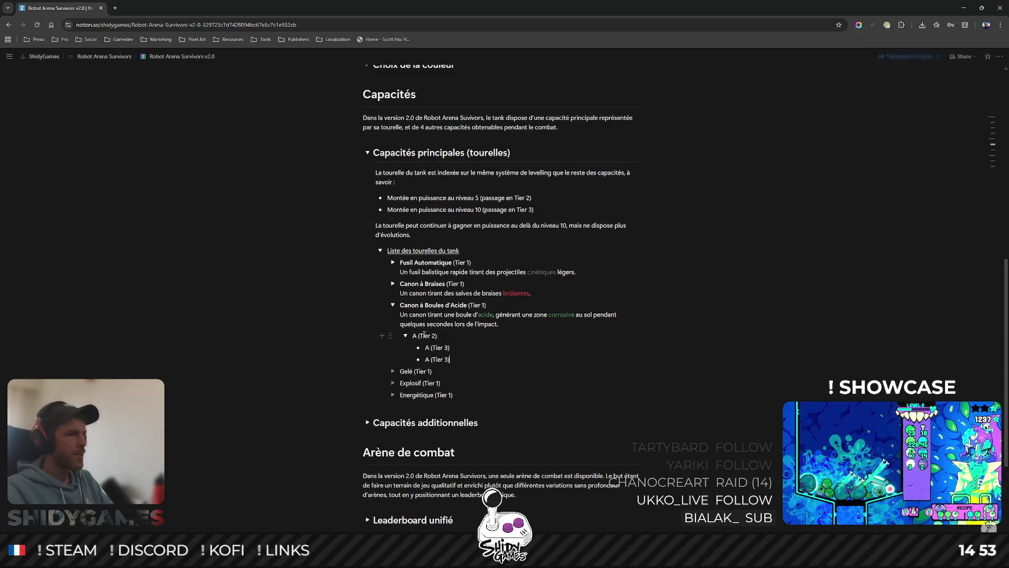
pyautogui.click(406, 336)
# - Duplicate the 'A (Tier 2)' toggle with its bullets and expand both copies
pyautogui.click(390, 334)
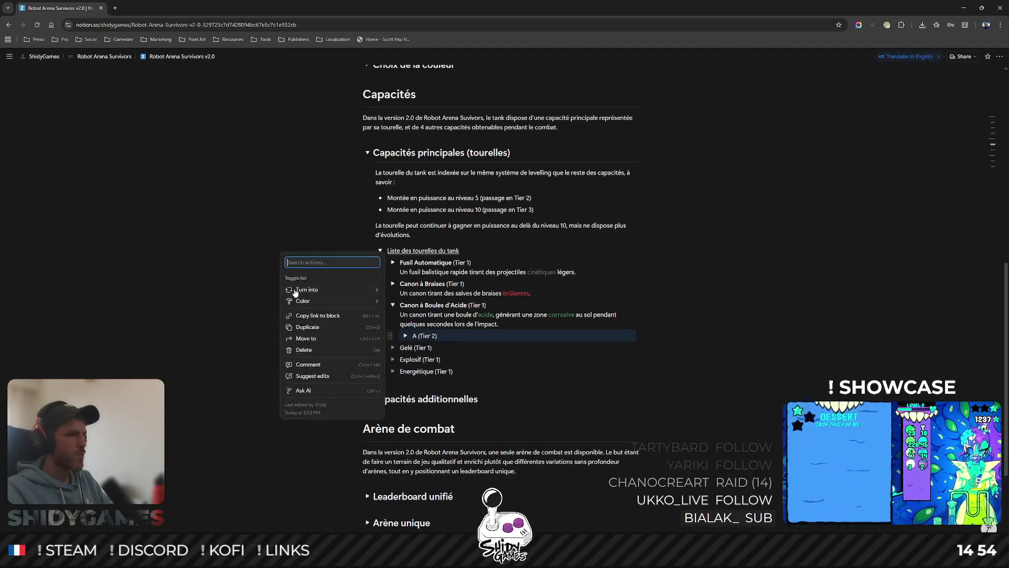
pyautogui.click(339, 328)
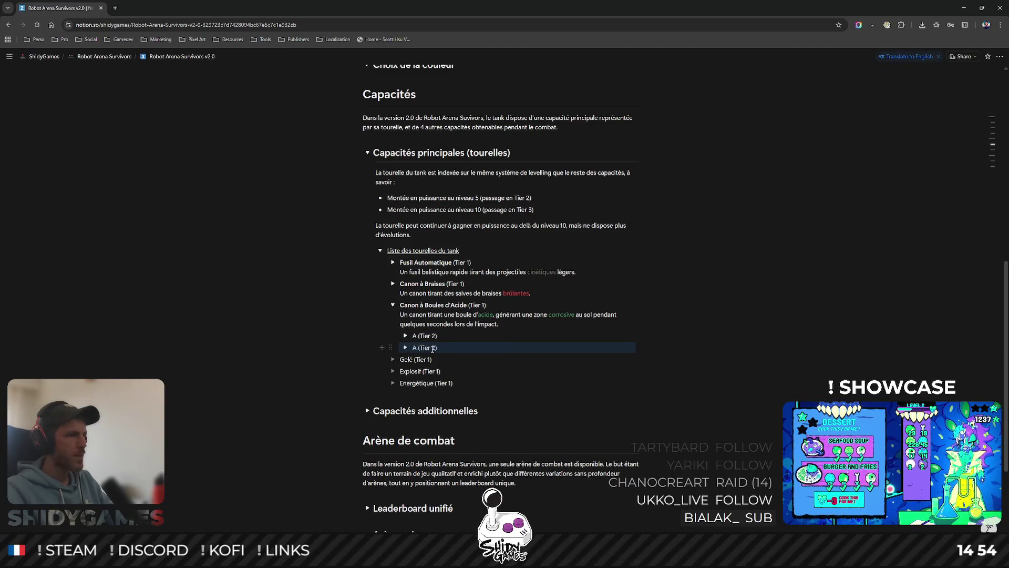
pyautogui.click(406, 347)
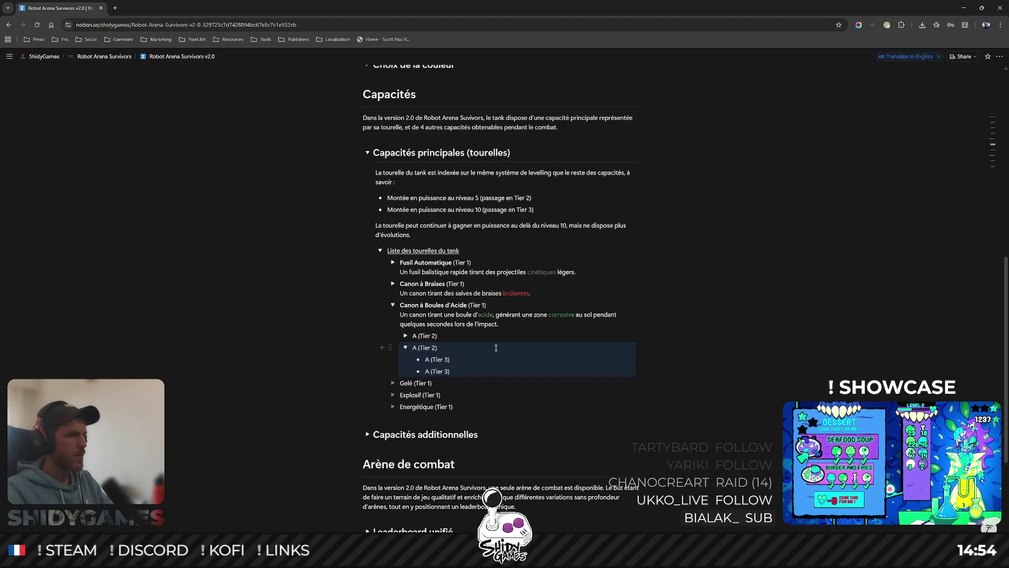
pyautogui.click(406, 336)
pyautogui.click(695, 332)
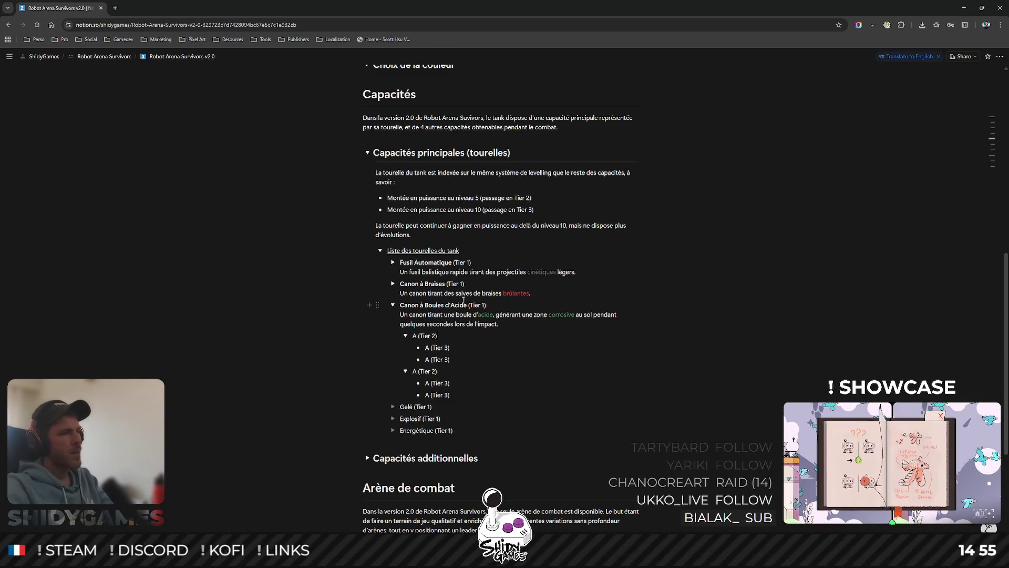
pyautogui.moveTo(437, 348)
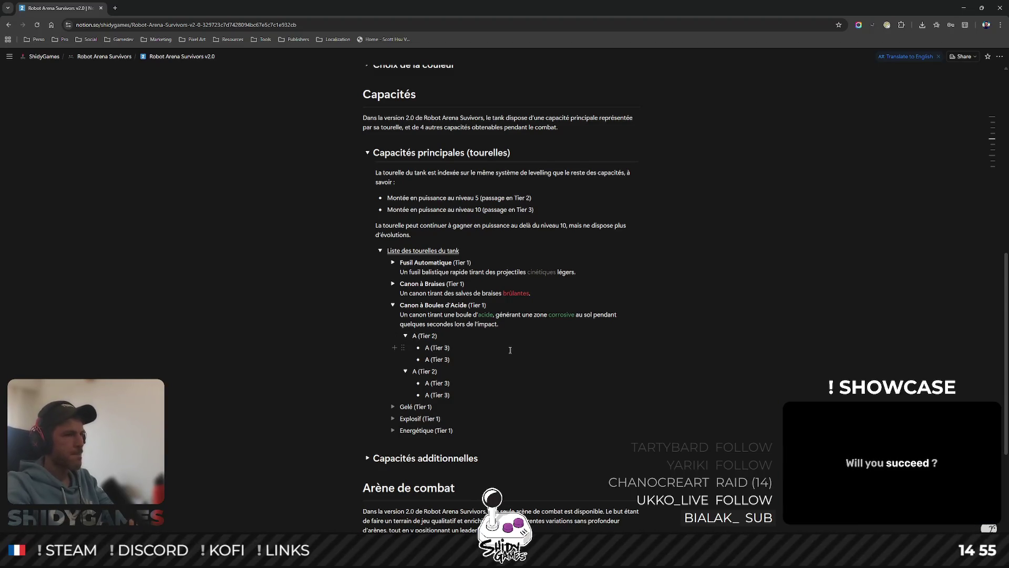
# - Rename the first Tier 2 placeholder to 'Canon à Boules d'Acide Etendues' and start its description line
pyautogui.hotkey('shift', 'Home')
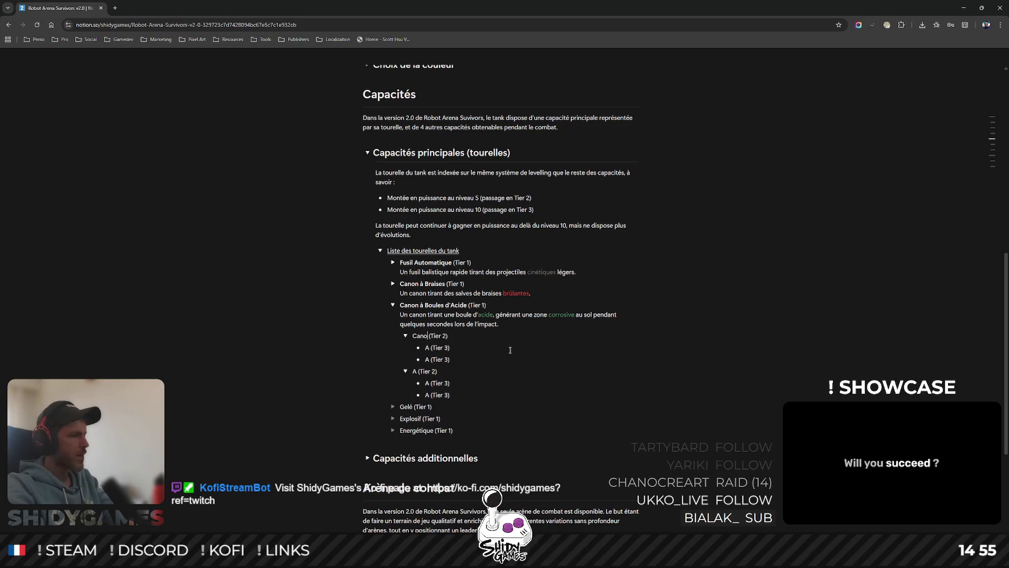
pyautogui.write('n à bou')
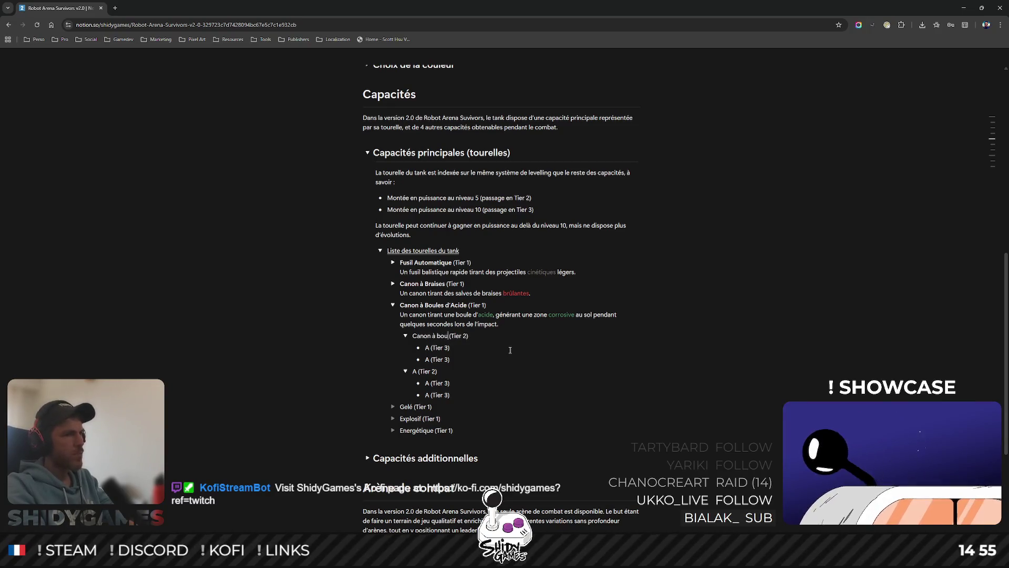
pyautogui.press('BackSpace')
pyautogui.press('BackSpace')
pyautogui.press('BackSpace')
pyautogui.write('Bo')
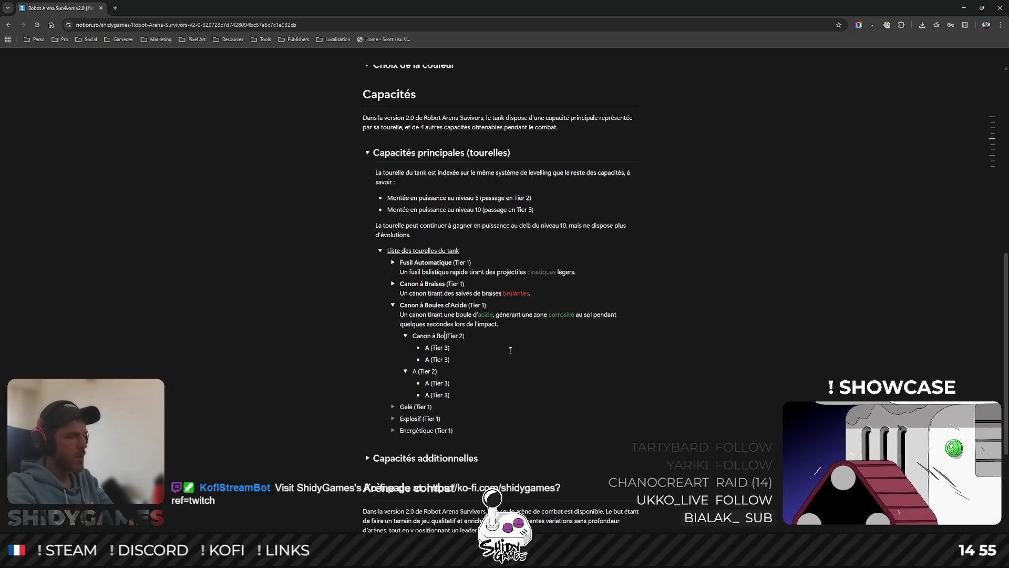
pyautogui.write("ules d'Acide")
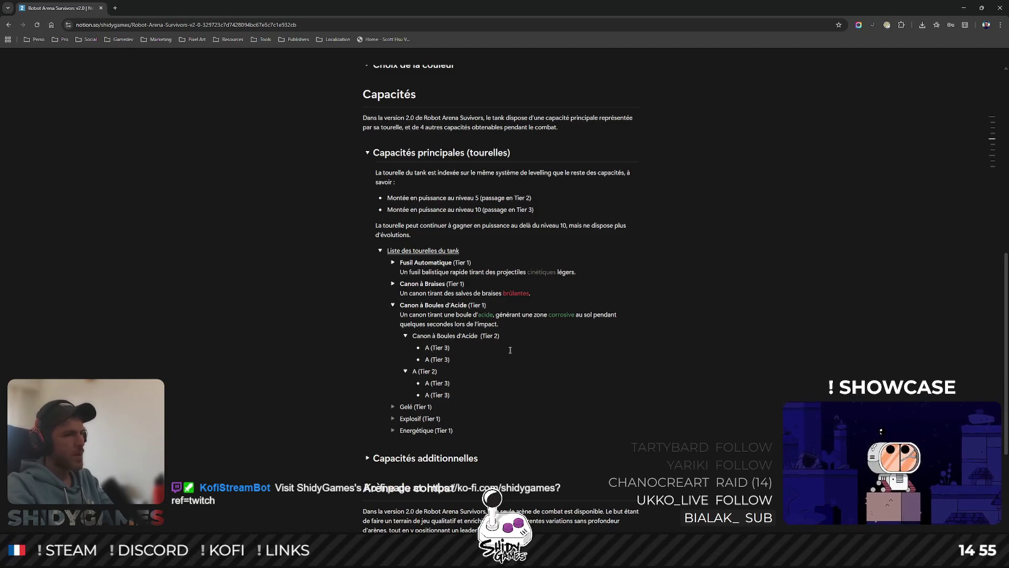
pyautogui.write(' Etendues')
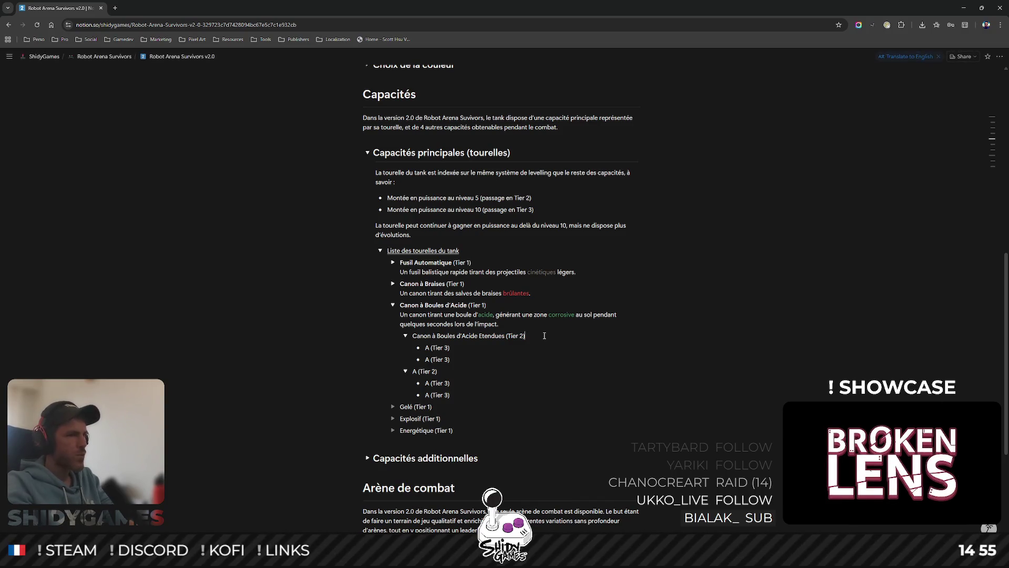
pyautogui.press('Return')
pyautogui.write('Un canon ')
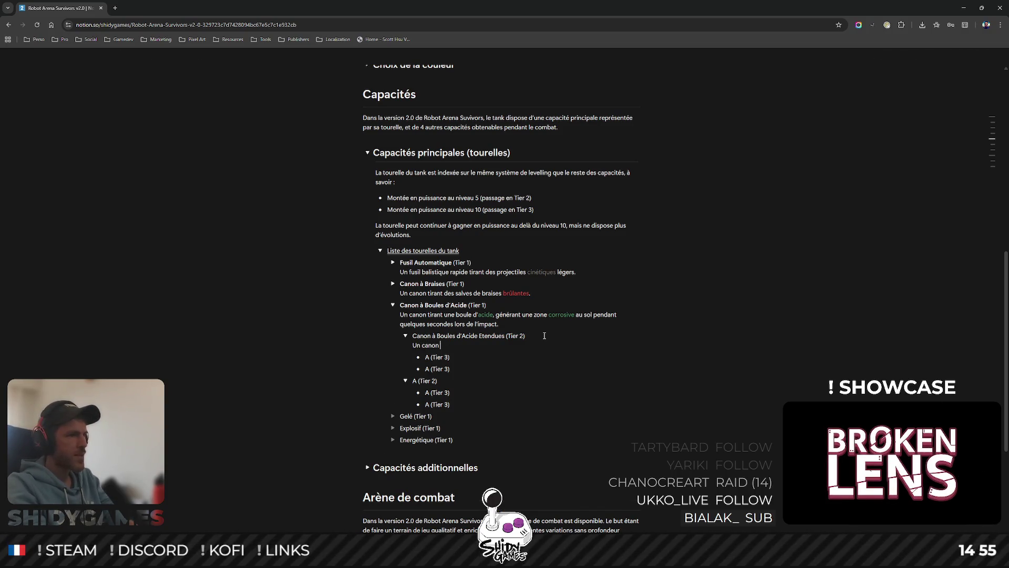
pyautogui.write('tra')
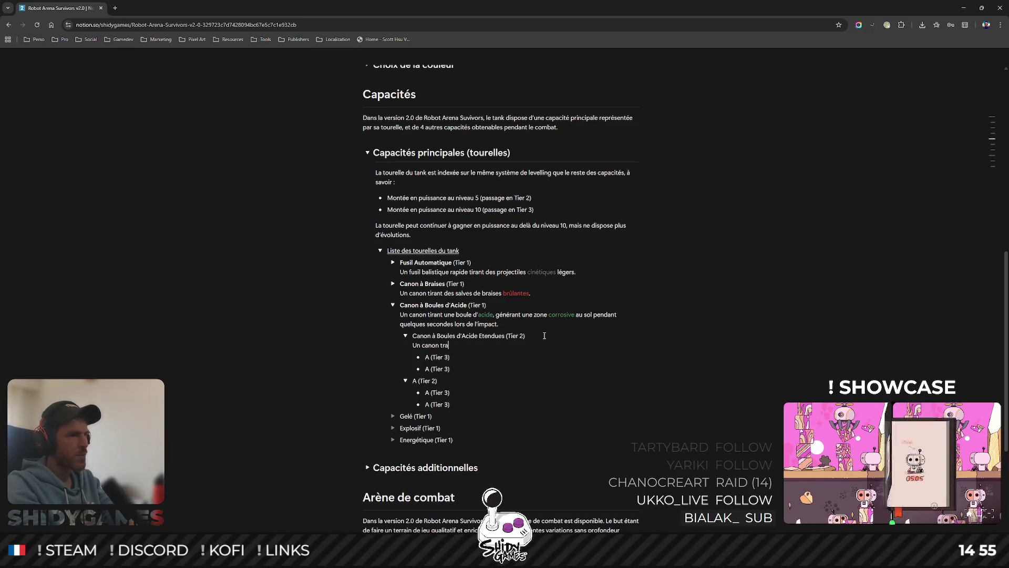
# - Write the extended-corrosive-zone description, select 'acide' for colouring, then switch to the Steam store window
pyautogui.press('BackSpace')
pyautogui.press('BackSpace')
pyautogui.write('irant une bou')
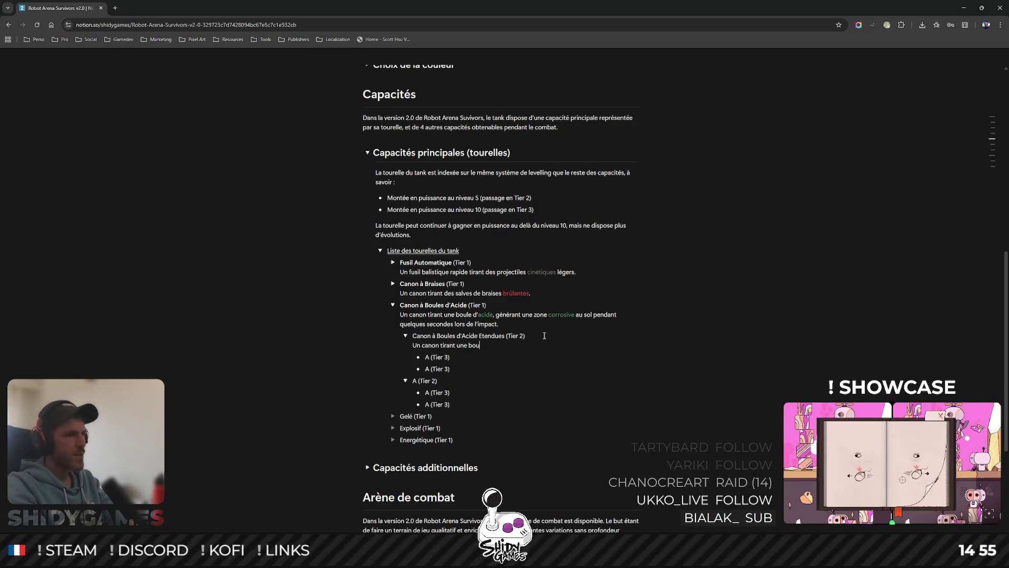
pyautogui.write("le d'acide,")
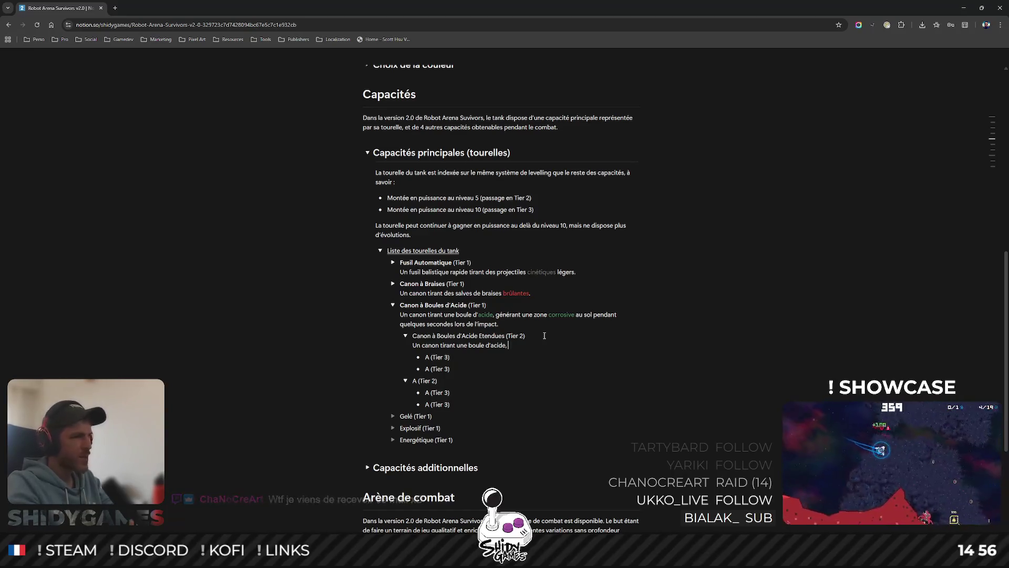
pyautogui.write('g')
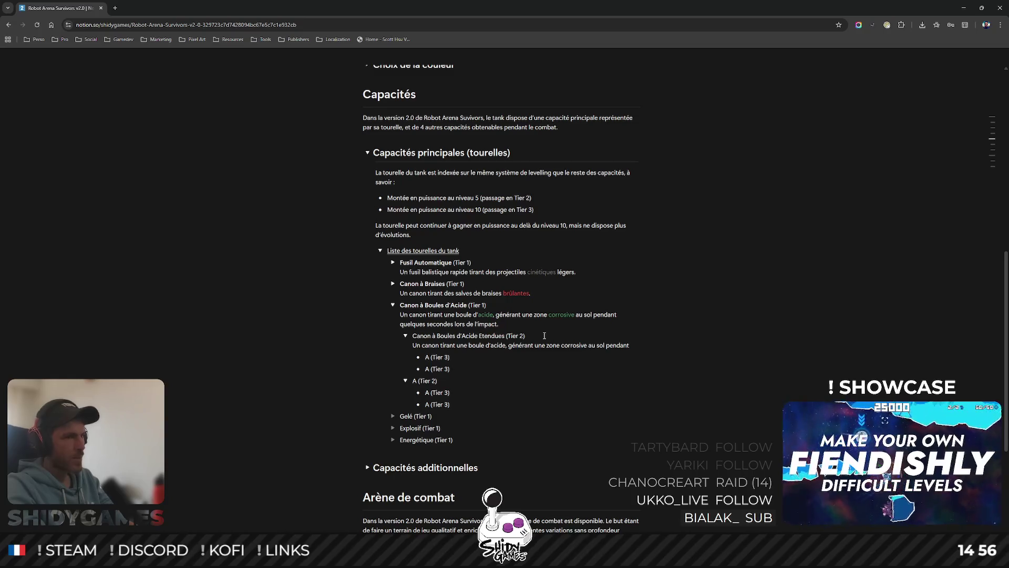
pyautogui.press('BackSpace')
pyautogui.press('BackSpace')
pyautogui.press('BackSpace')
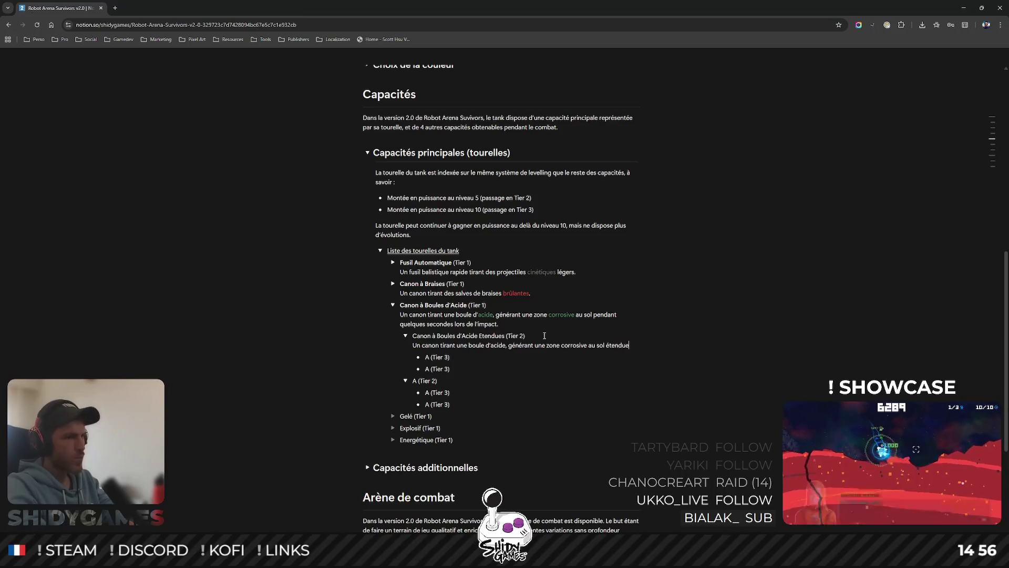
pyautogui.write(' pendant quelqu')
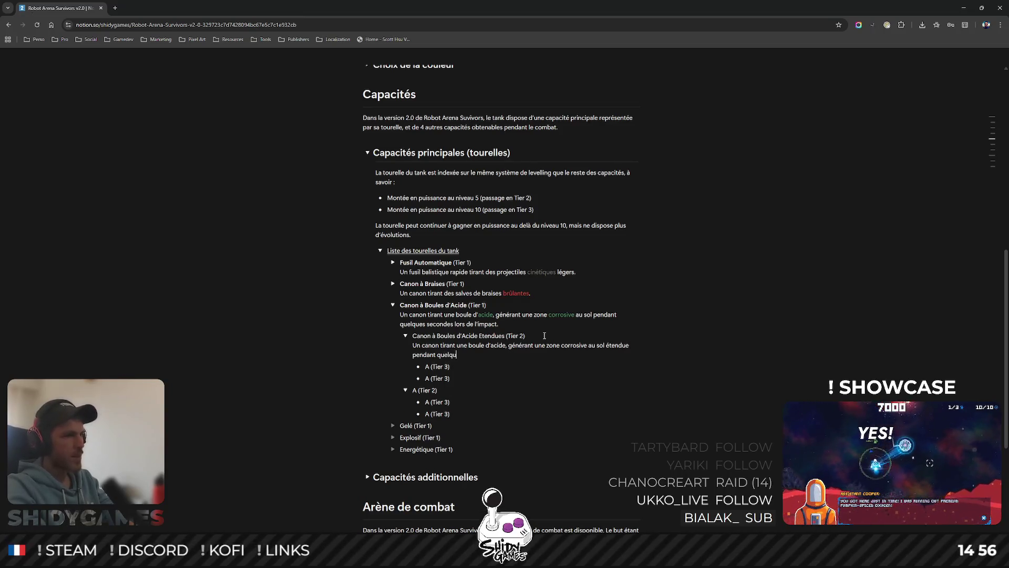
pyautogui.write('es secondes lors de ')
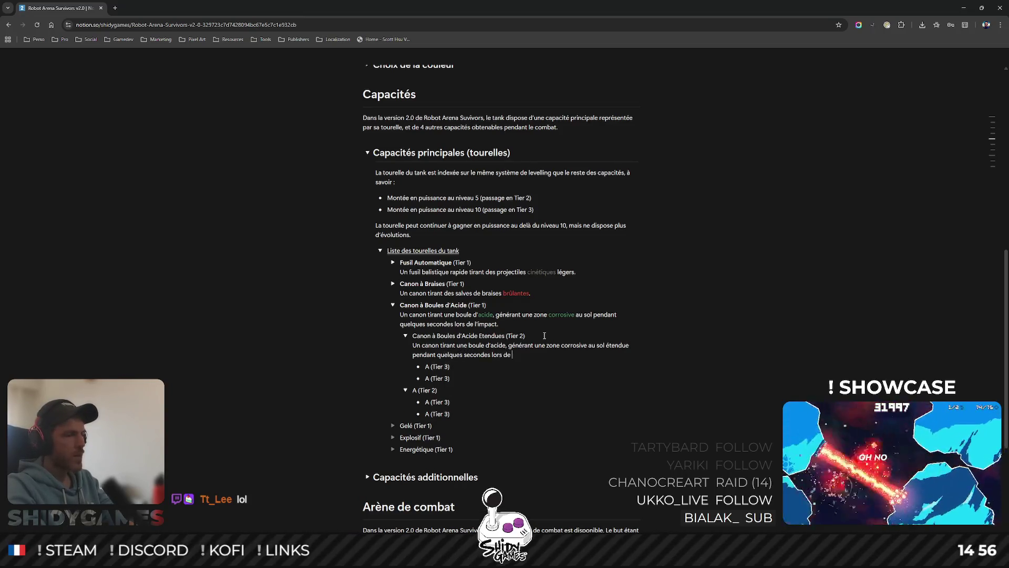
pyautogui.write("l'impact.")
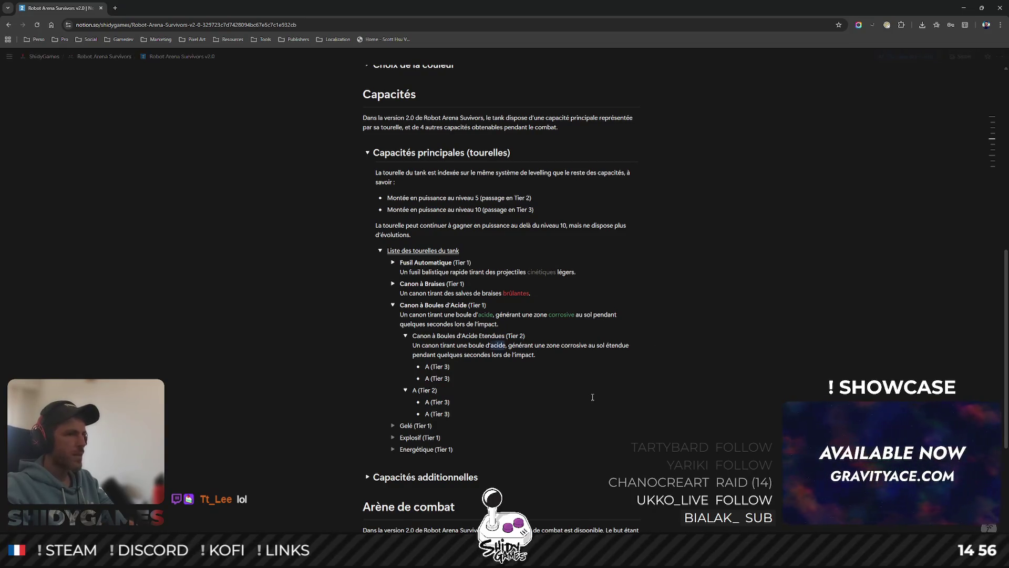
pyautogui.doubleClick(496, 346)
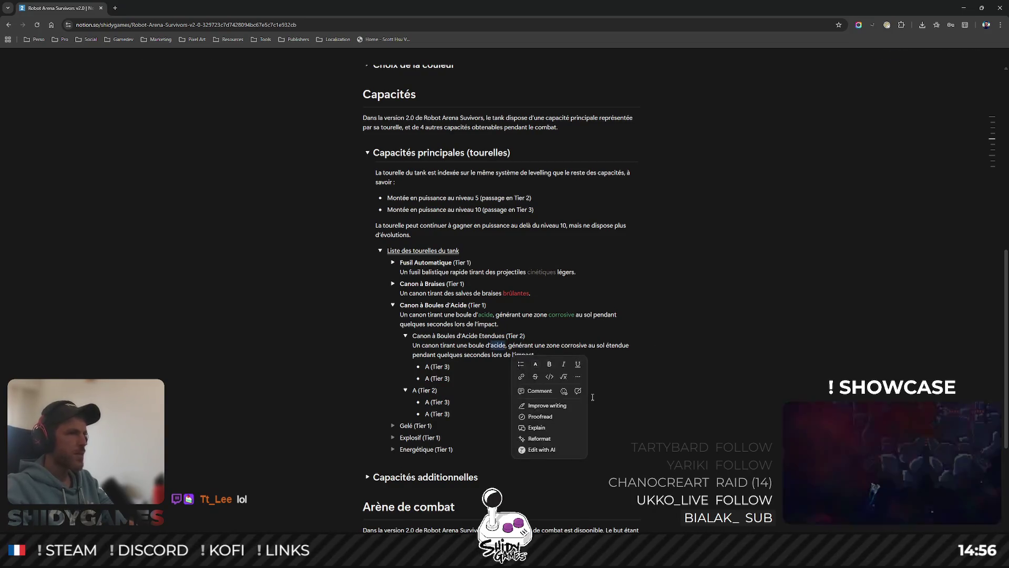
pyautogui.click(536, 365)
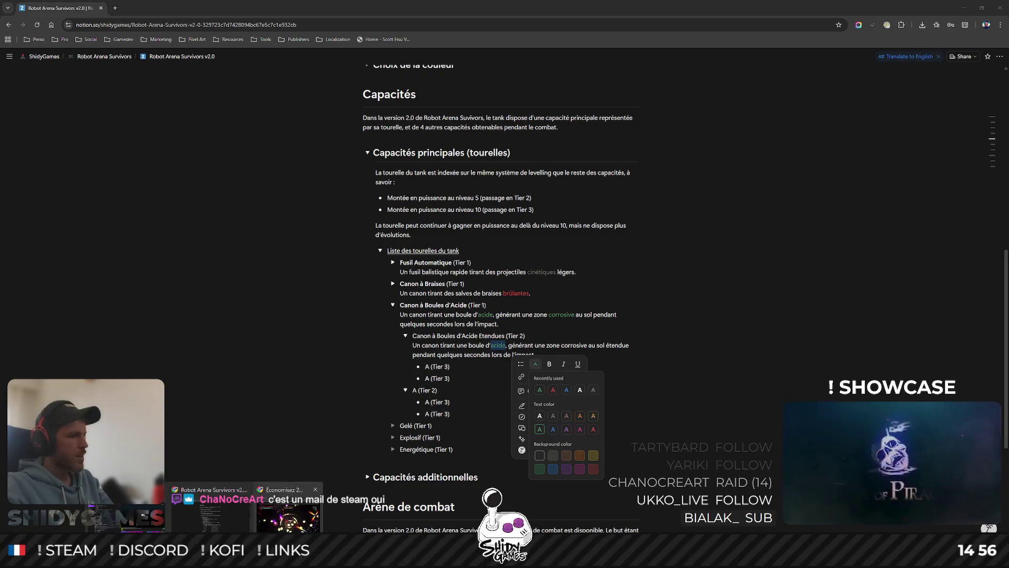
pyautogui.hotkey('alt', 'Tab')
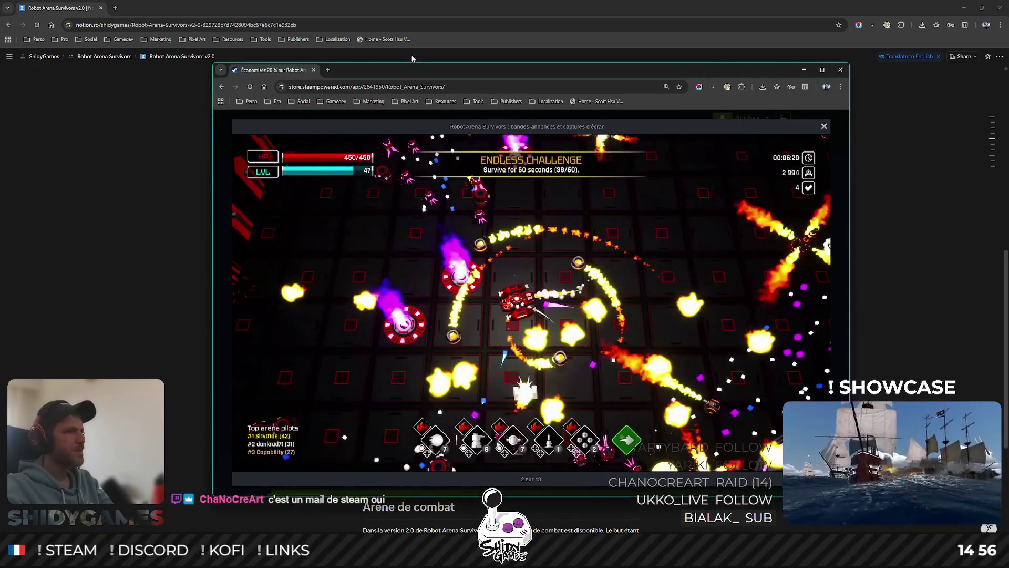
# - Switch back from the Steam store to the Notion design page
pyautogui.hotkey('alt', 'Tab')
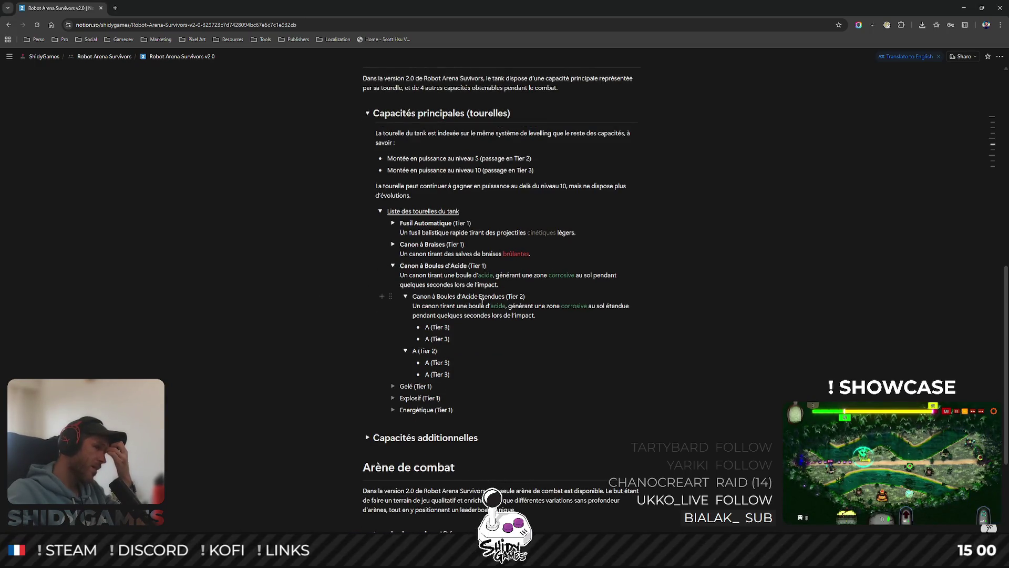
# - Make the 'Canon à Boules d'Acide Etendues' turret name bold
pyautogui.moveTo(478, 297); pyautogui.dragTo(413, 298)
pyautogui.click(548, 315)
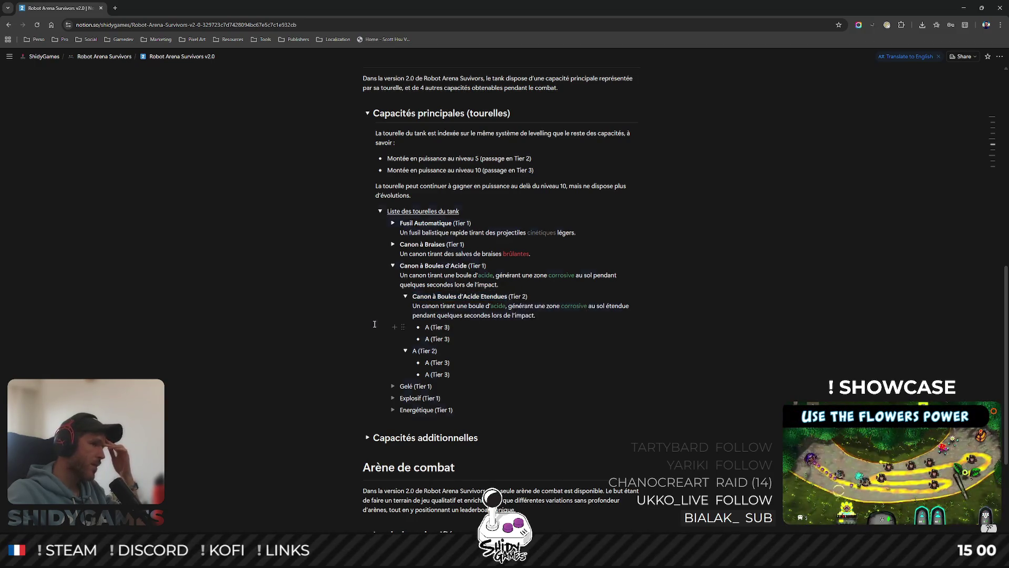
pyautogui.click(720, 306)
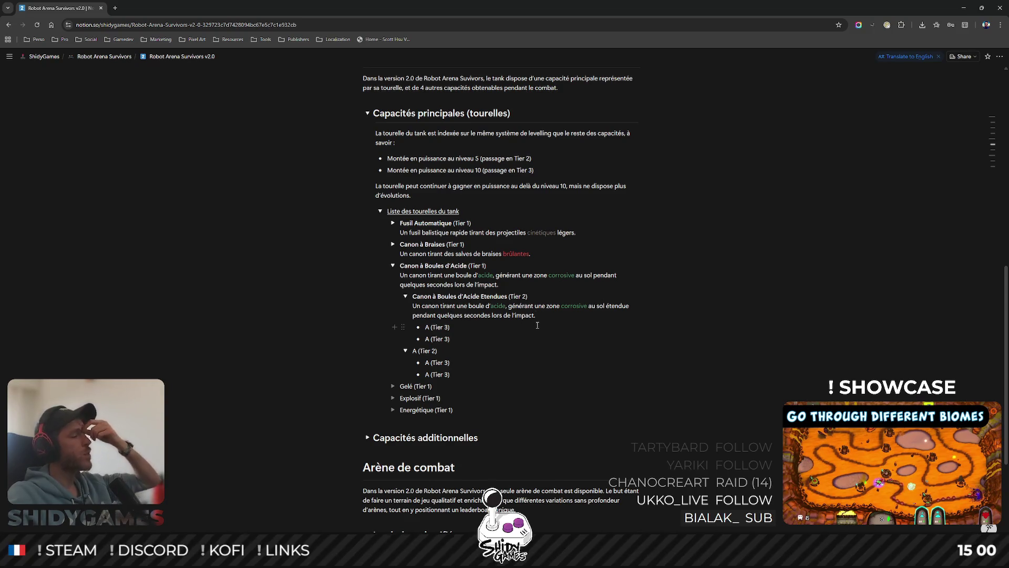
pyautogui.moveTo(437, 338)
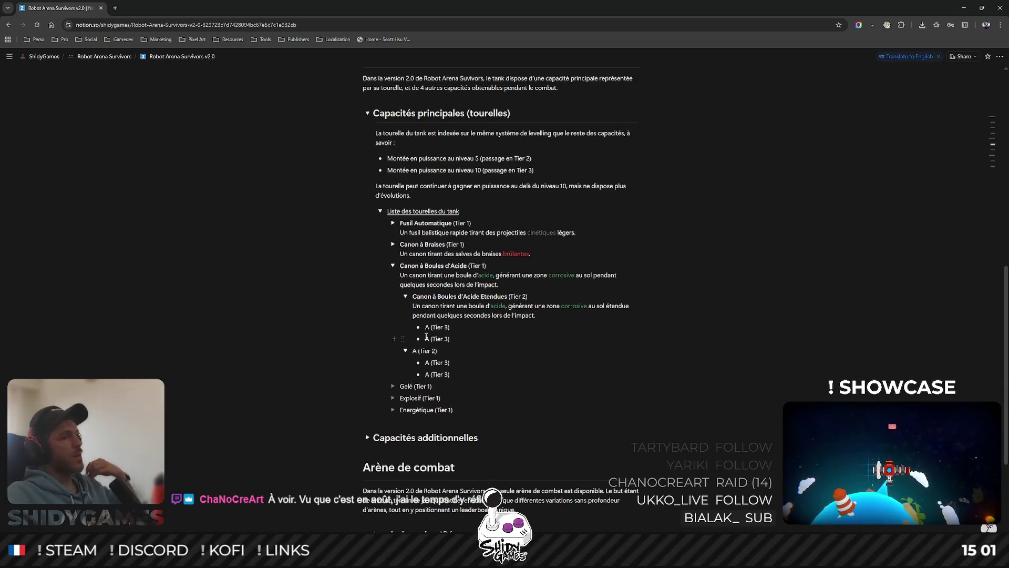
# - Rename the first Tier 3 bullet 'Canon à Boules d'Acide Larges' and paste the Etendues description under it
pyautogui.click(428, 327)
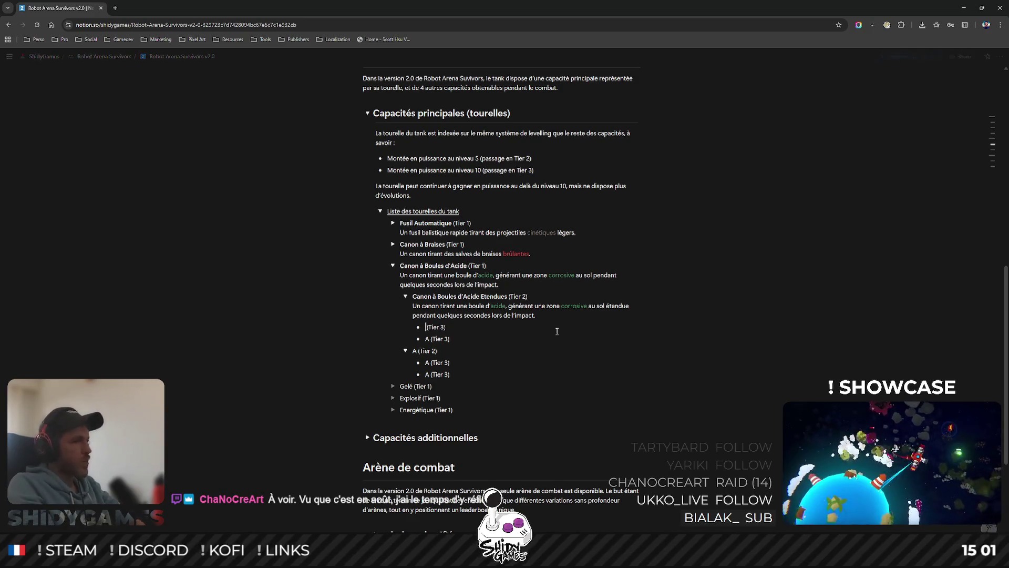
pyautogui.write('Ca')
pyautogui.press('BackSpace')
pyautogui.write('Canon à Boules ')
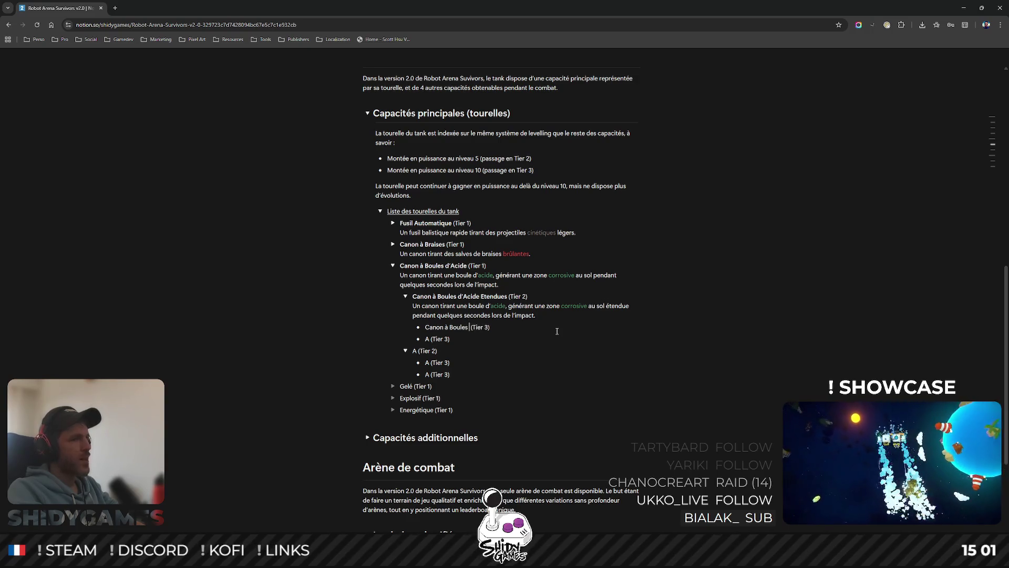
pyautogui.write("d'Aci")
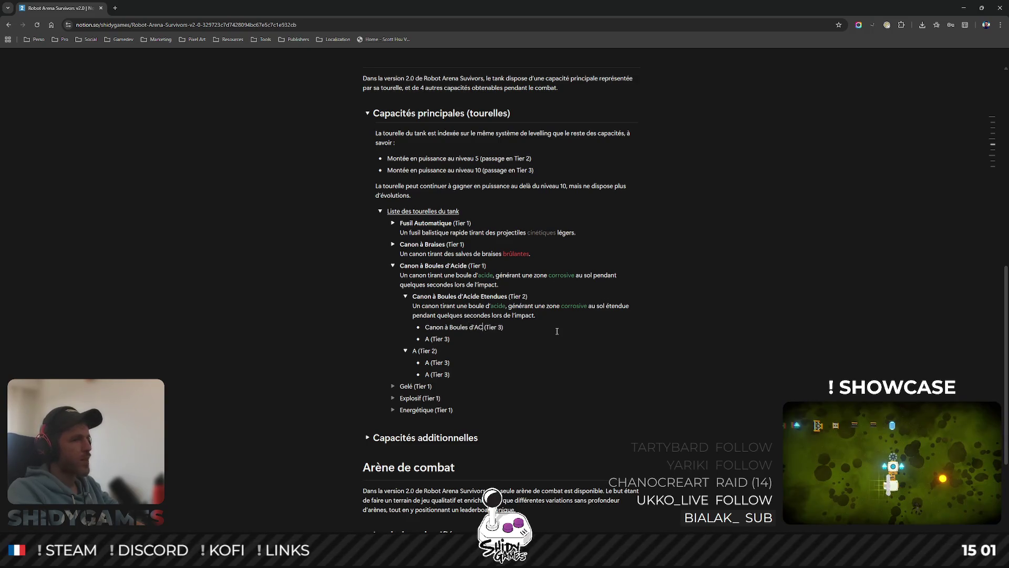
pyautogui.press('BackSpace')
pyautogui.write('ide ')
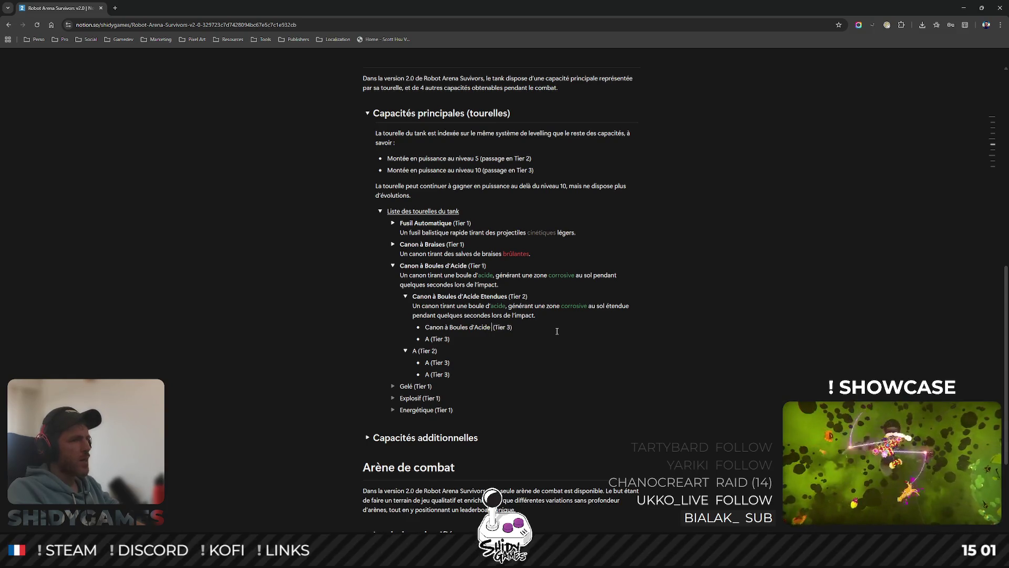
pyautogui.write('Larges')
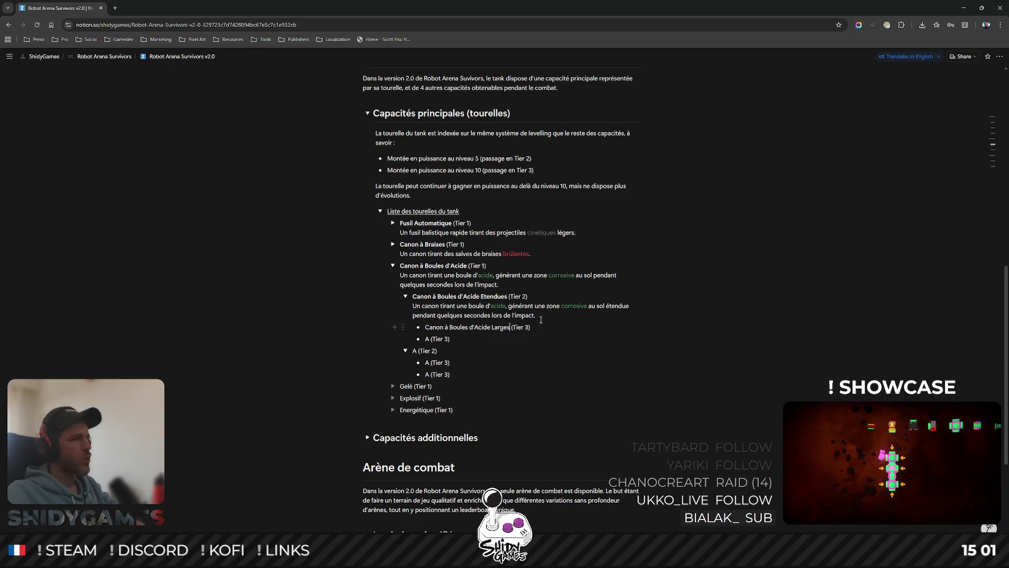
pyautogui.tripleClick(539, 315)
pyautogui.hotkey('ctrl', 'c')
pyautogui.rightClick(539, 316)
pyautogui.click(558, 327)
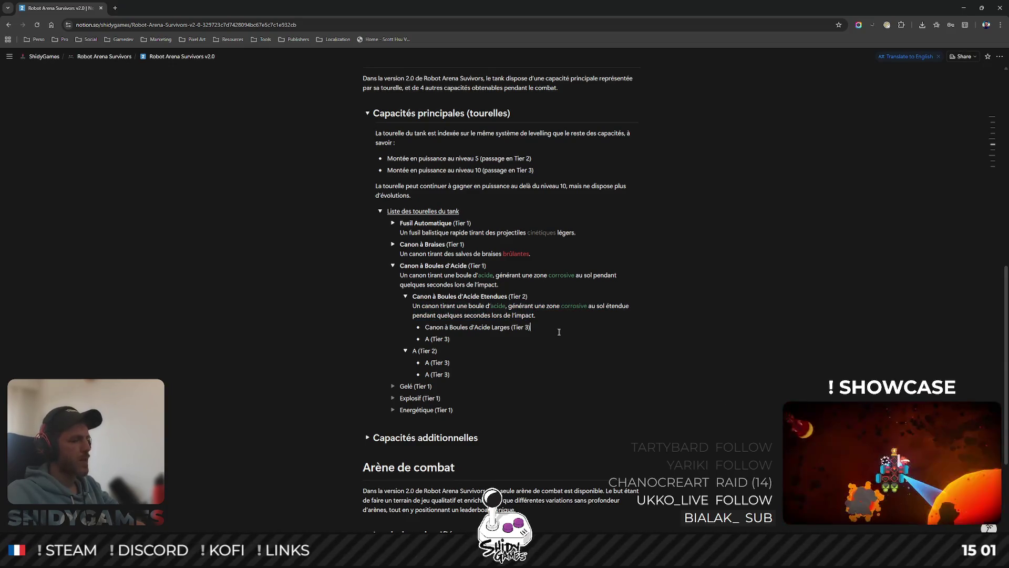
pyautogui.press('Return')
pyautogui.hotkey('ctrl', 'v')
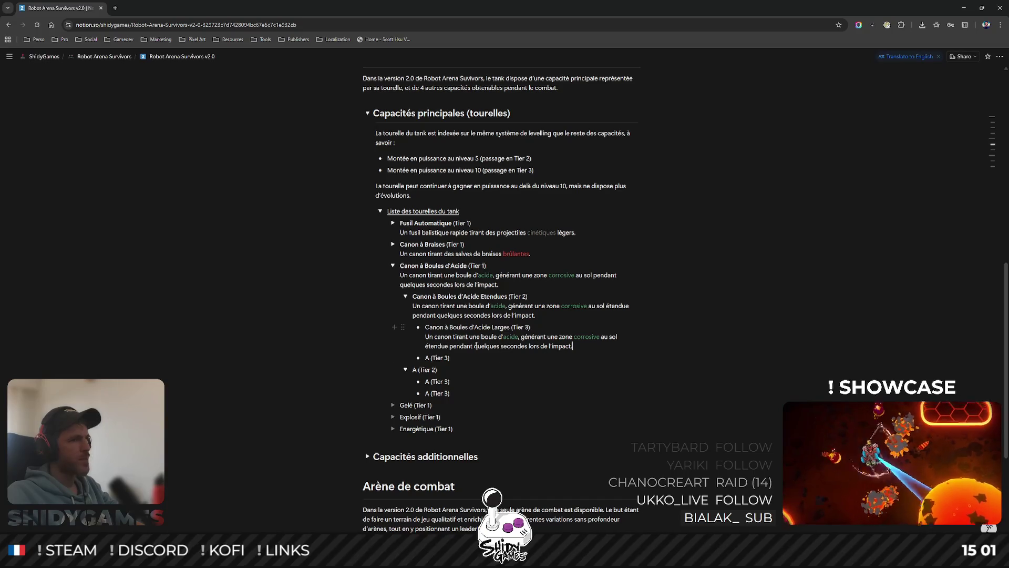
# - Select the word 'étendue' in the pasted description to replace it with 'large'
pyautogui.doubleClick(427, 346)
pyautogui.rightClick(428, 347)
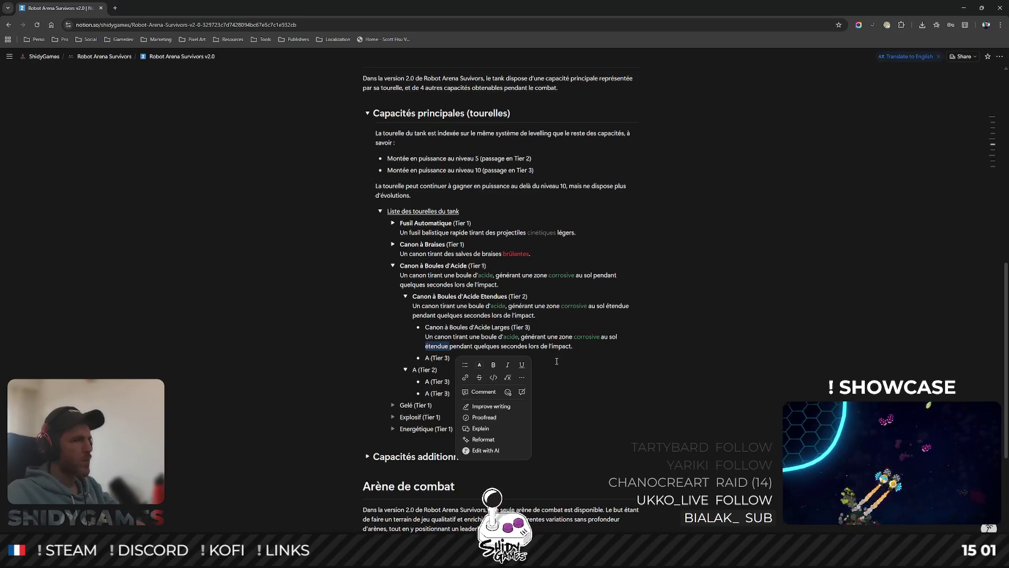
pyautogui.press('Escape')
pyautogui.write('large')
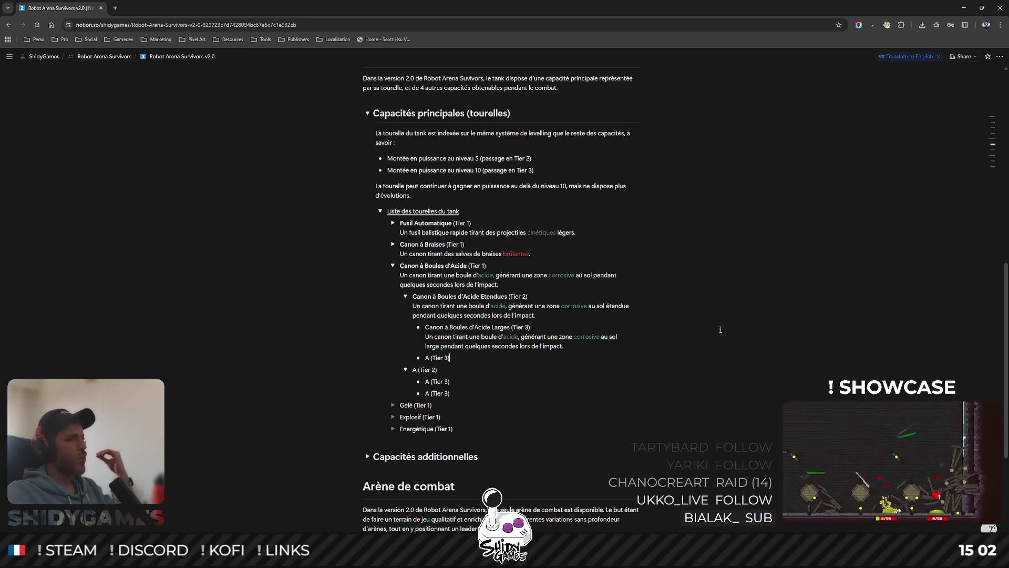
pyautogui.scroll(-1, 502, 275)
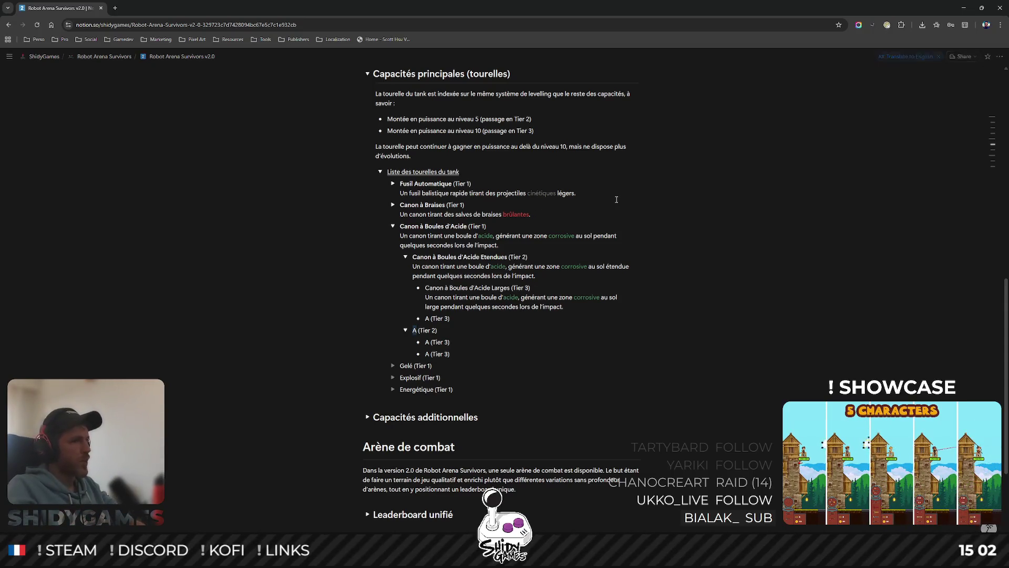
pyautogui.write('Canon à Spray Acide')
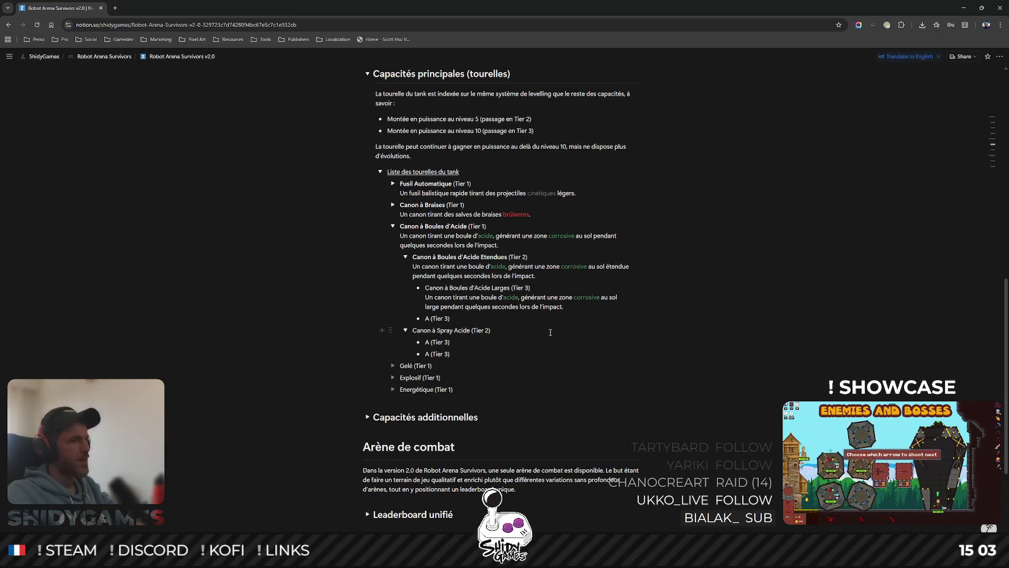
# - Describe the turret's small acid projectile volleys and rename 'Spray' to 'Salves' in 'Canon à Salves Acides'
pyautogui.press('Return')
pyautogui.write('Y')
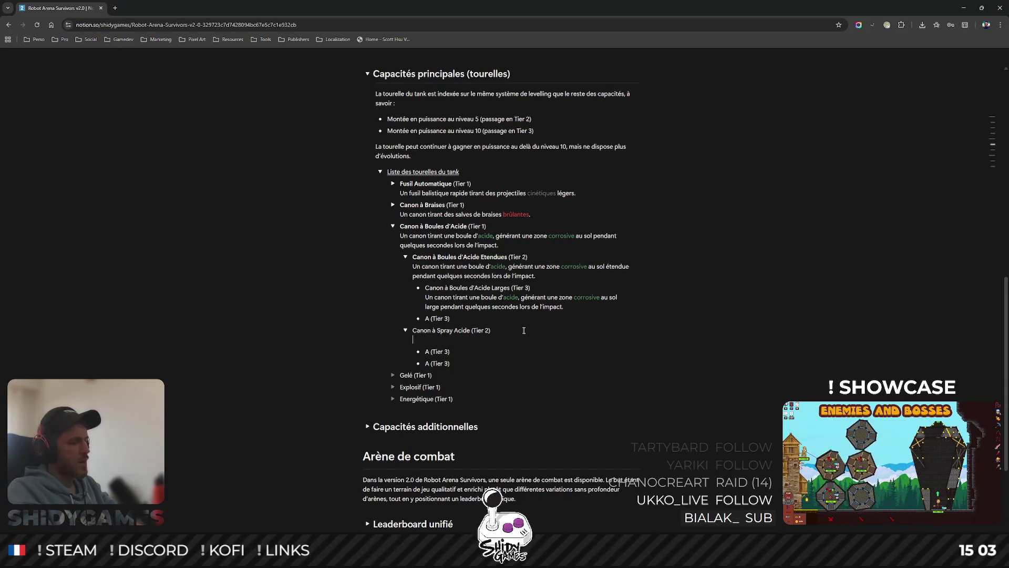
pyautogui.write(' canon tirant ')
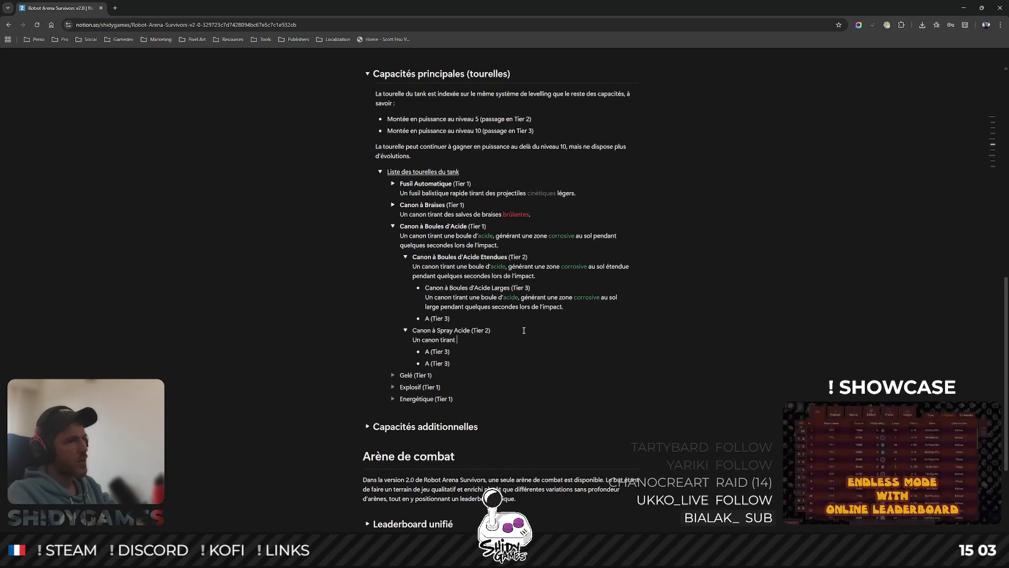
pyautogui.write('un spray de prokje')
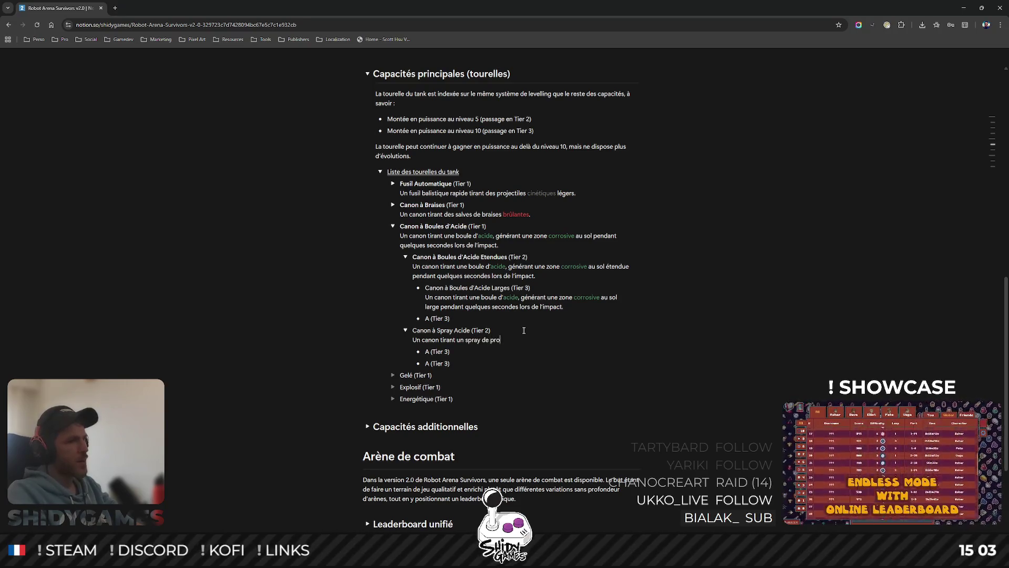
pyautogui.press('BackSpace')
pyautogui.press('BackSpace')
pyautogui.press('BackSpace')
pyautogui.write('jectiles')
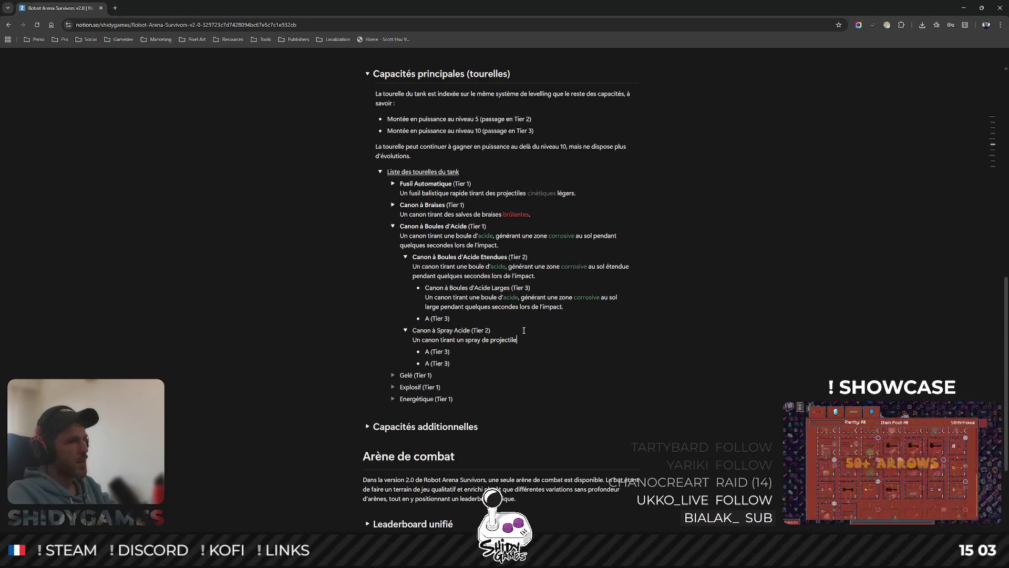
pyautogui.hotkey('ctrl', 'BackSpace')
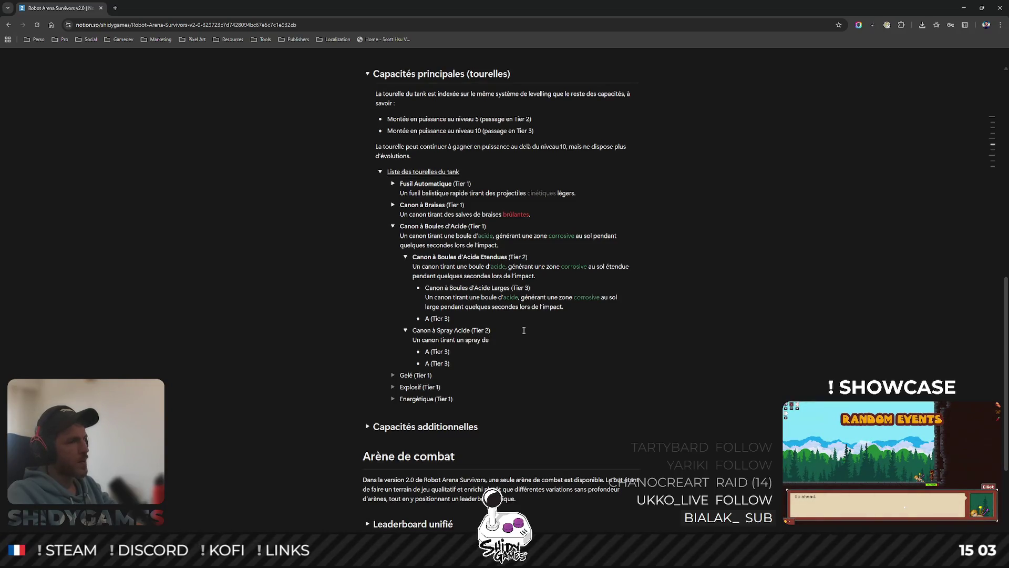
pyautogui.doubleClick(444, 331)
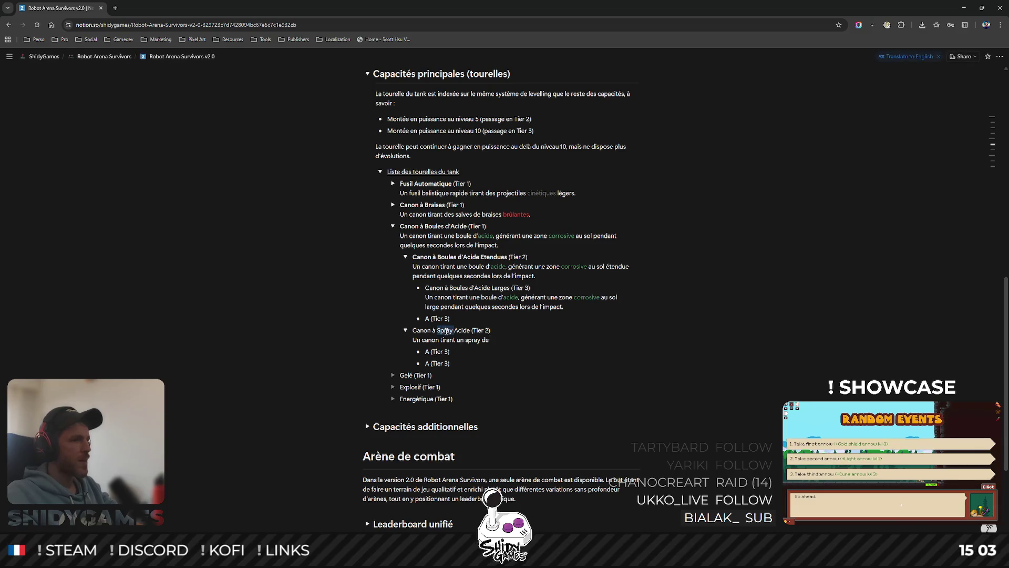
pyautogui.write('Salve')
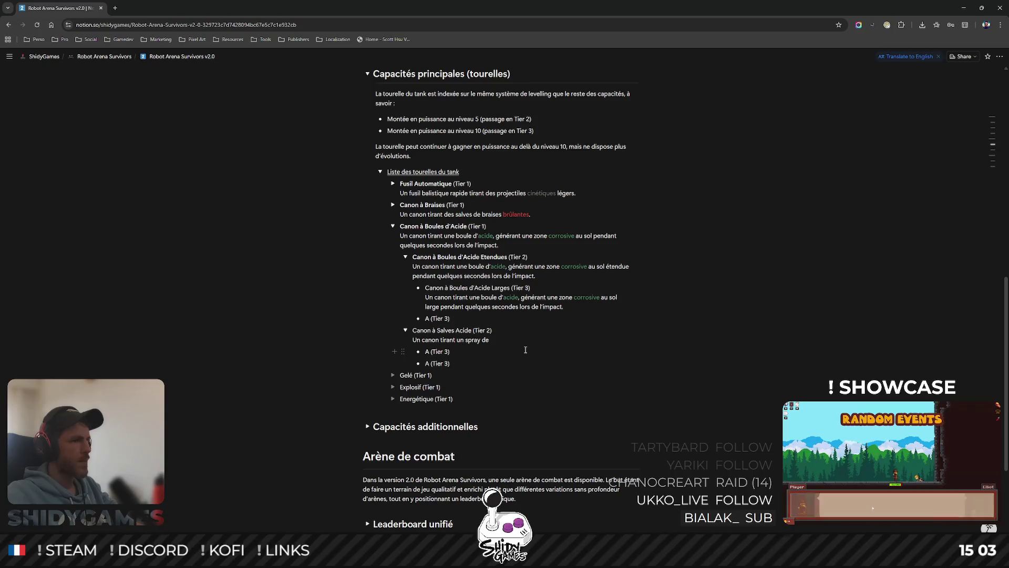
pyautogui.write('s')
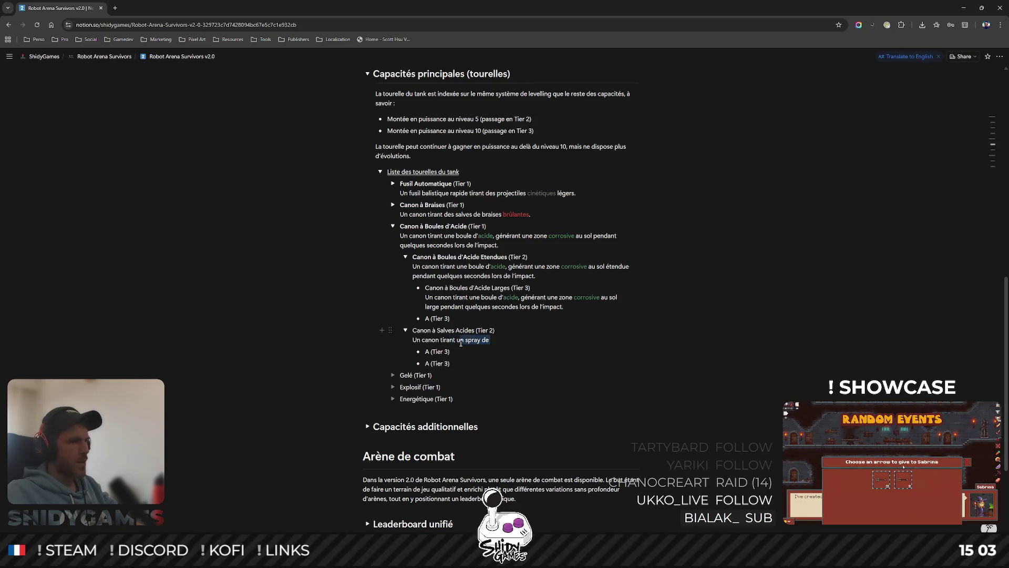
pyautogui.write('des sal')
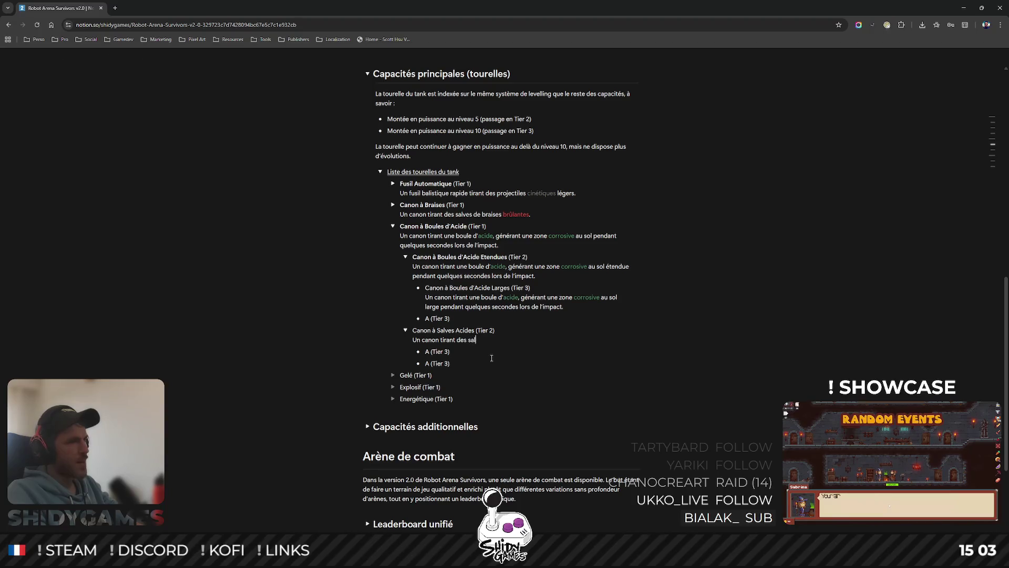
pyautogui.write('ves de projectu')
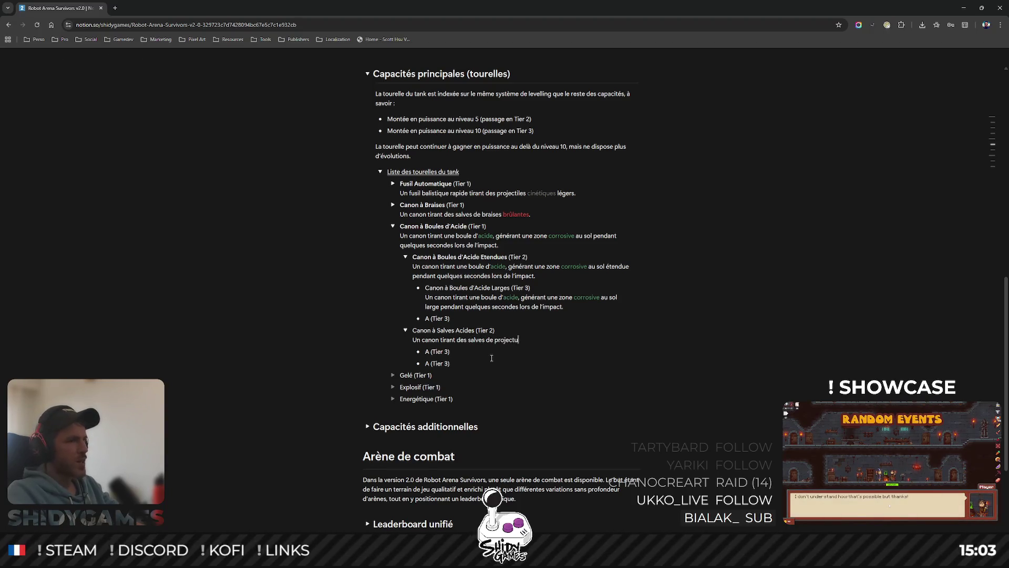
pyautogui.press('BackSpace')
pyautogui.write('iles')
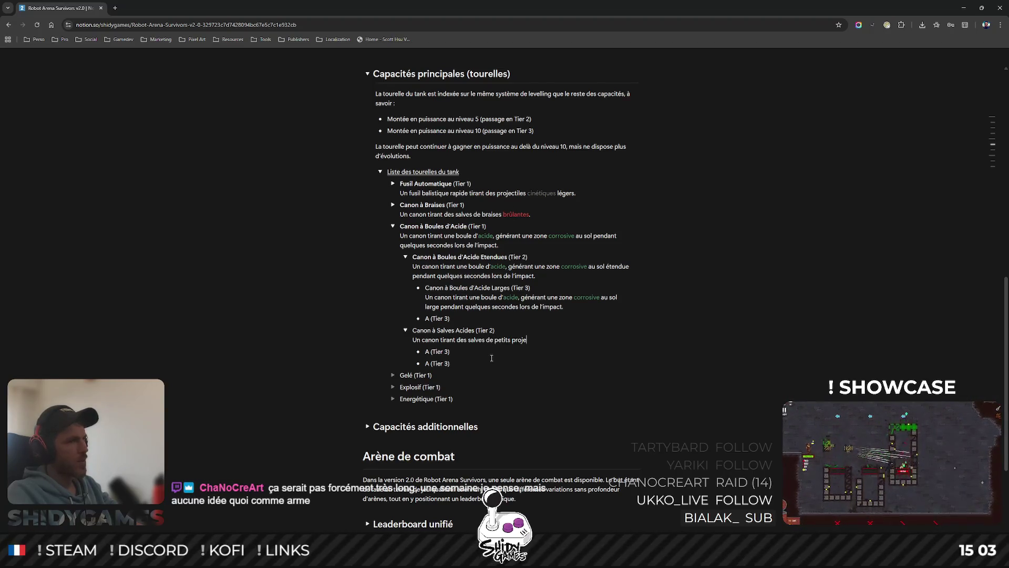
pyautogui.write('iles acides,')
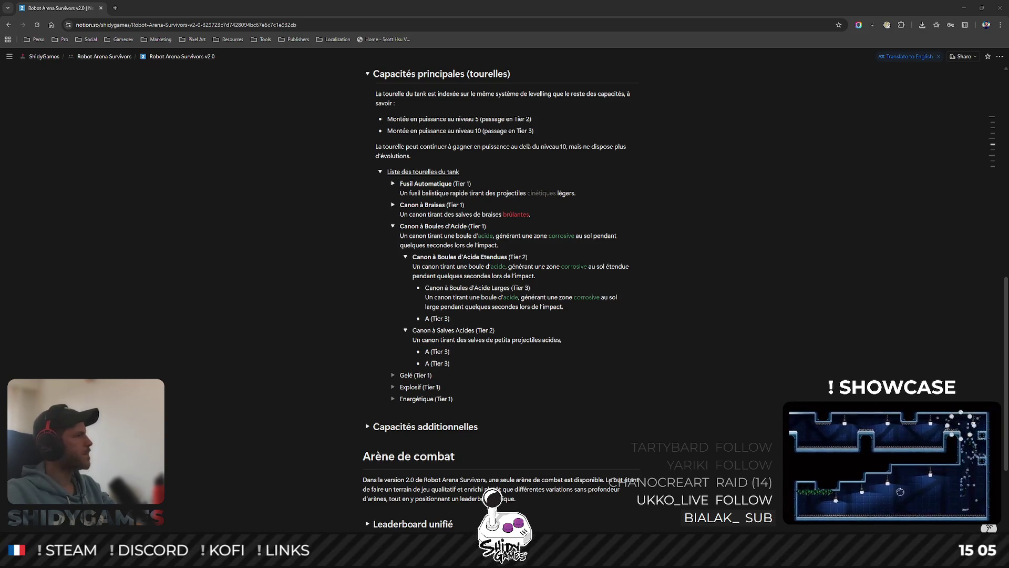
pyautogui.moveTo(261, 94); pyautogui.dragTo(460, 78)
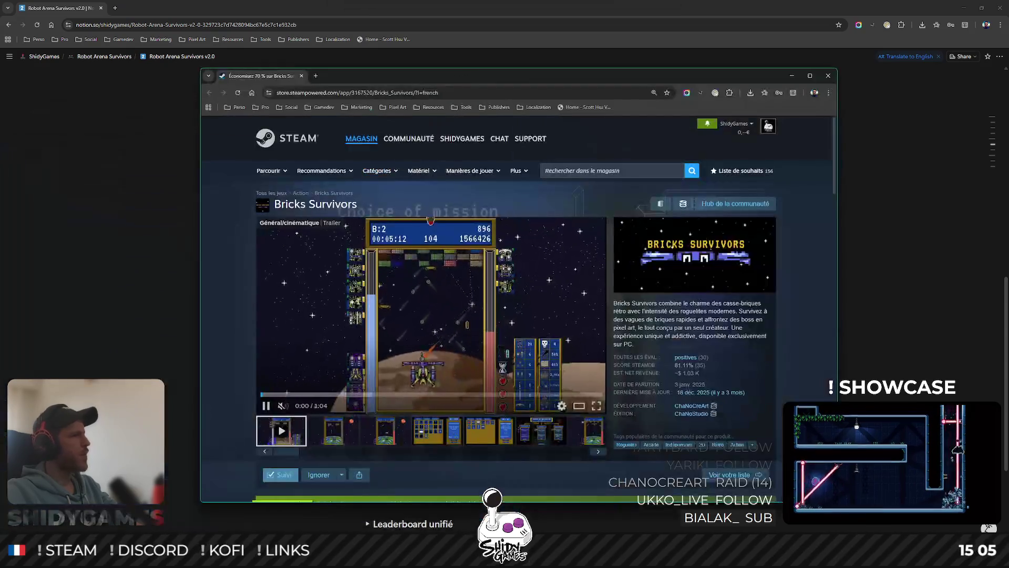
pyautogui.scroll(-5, 597, 421)
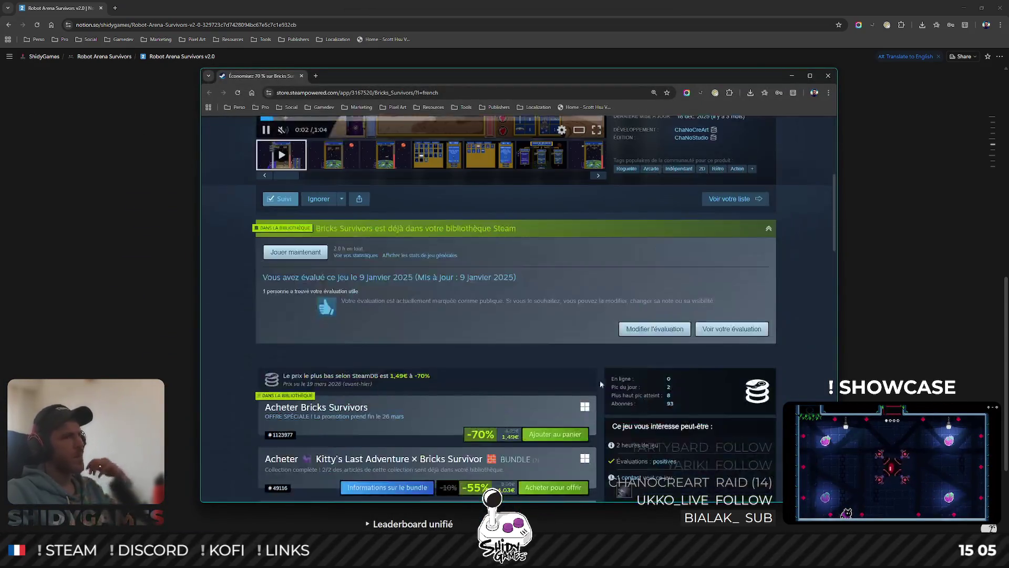
pyautogui.scroll(-5, 552, 355)
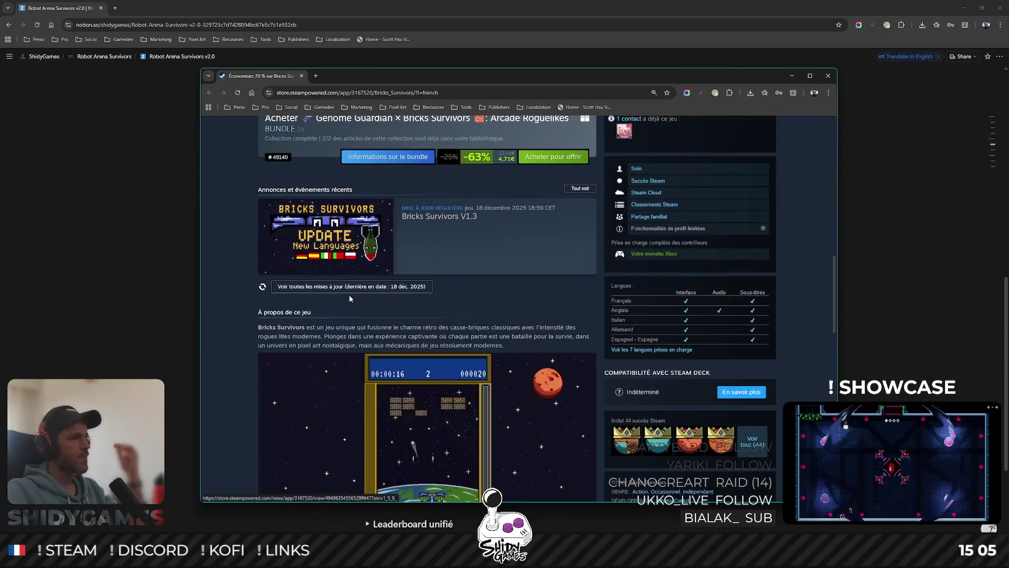
# - Open the Bricks Survivors V1.3 update announcement from the store page
pyautogui.click(349, 237)
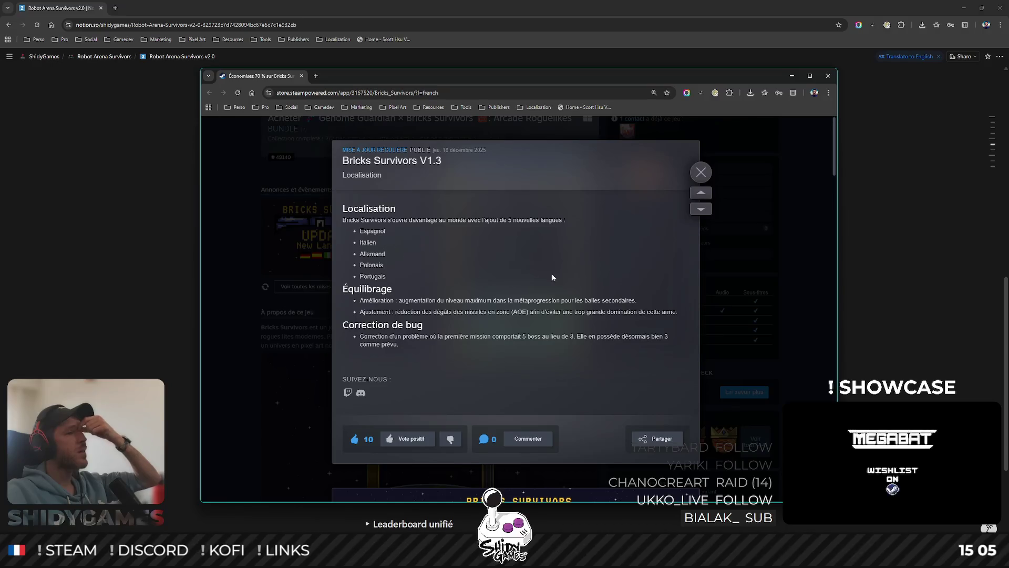
pyautogui.scroll(-1, 463, 247)
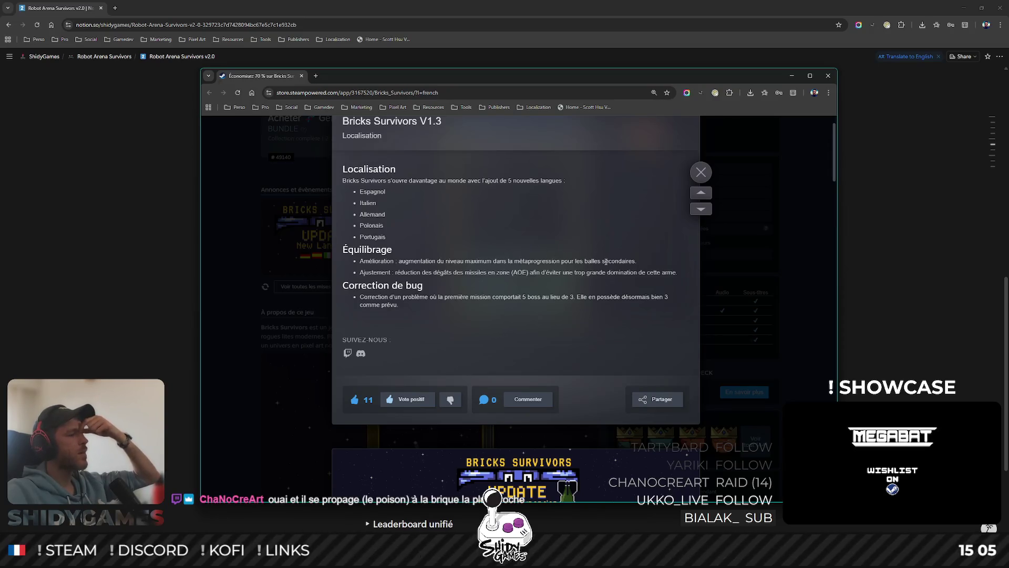
pyautogui.scroll(-1, 606, 261)
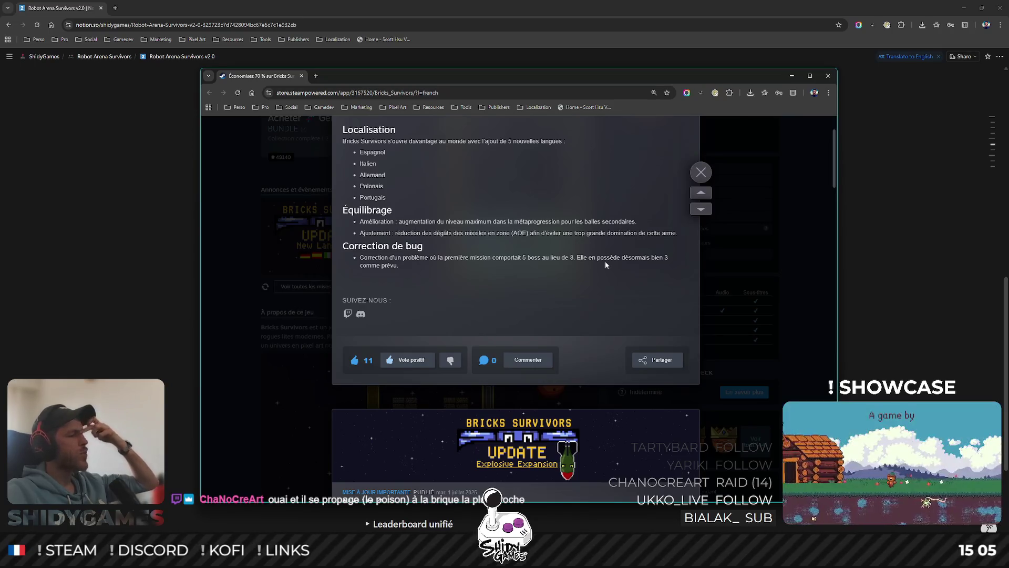
pyautogui.scroll(-1, 574, 248)
pyautogui.scroll(-3, 574, 248)
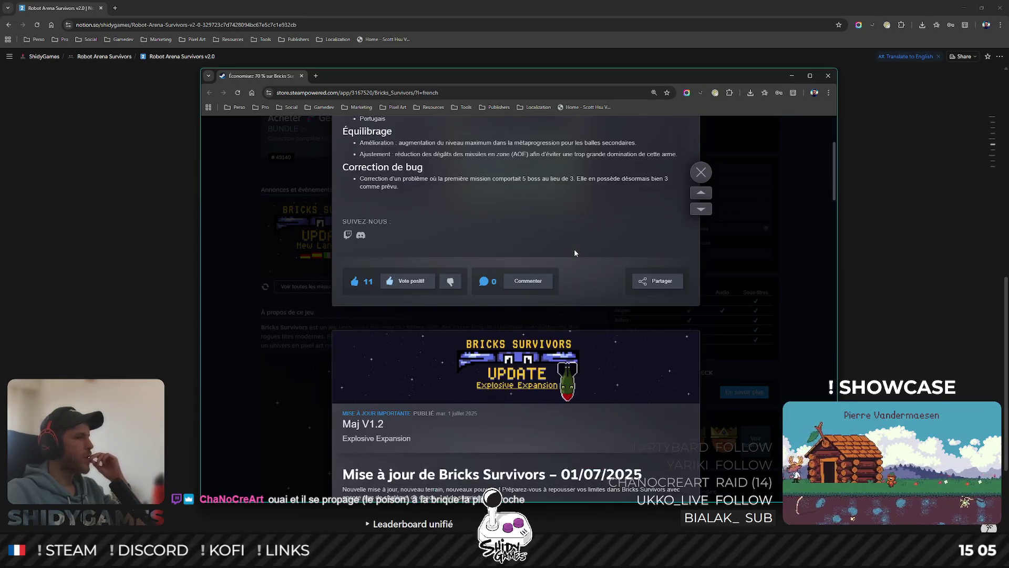
pyautogui.scroll(-3, 574, 249)
pyautogui.scroll(-3, 573, 249)
pyautogui.scroll(-2, 557, 256)
pyautogui.scroll(-1, 559, 255)
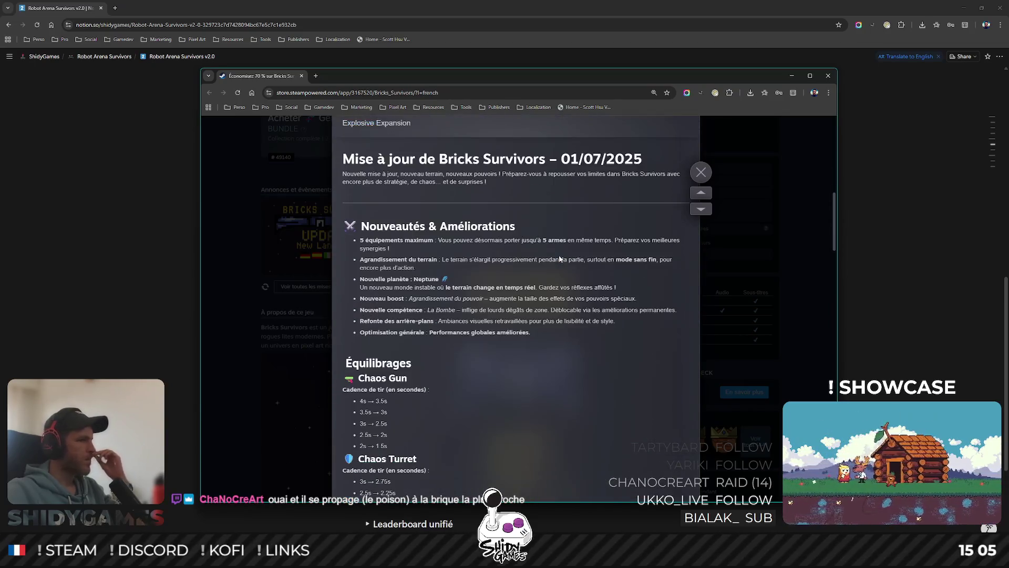
pyautogui.scroll(-1, 560, 256)
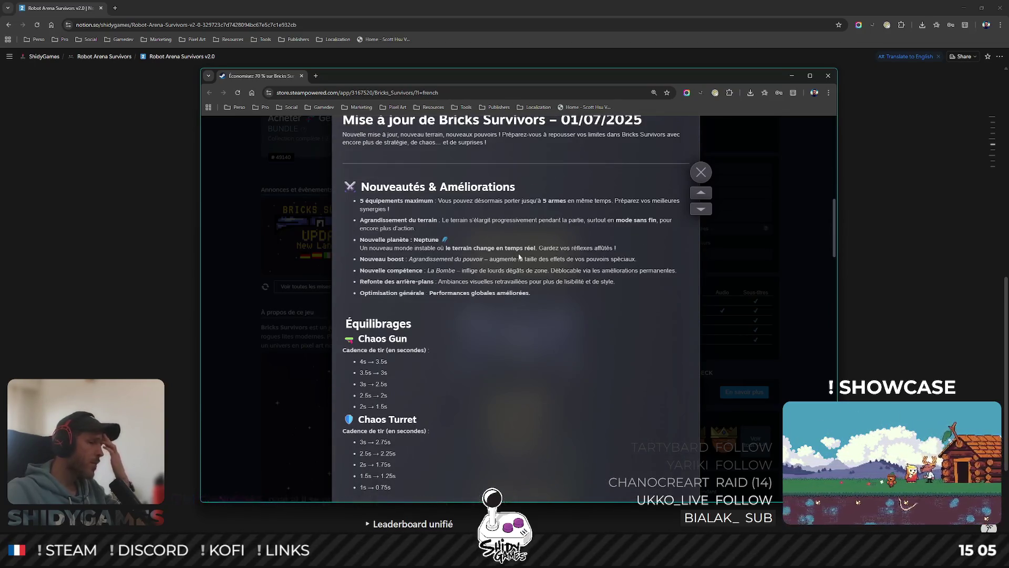
pyautogui.scroll(-3, 519, 257)
pyautogui.scroll(4, 514, 255)
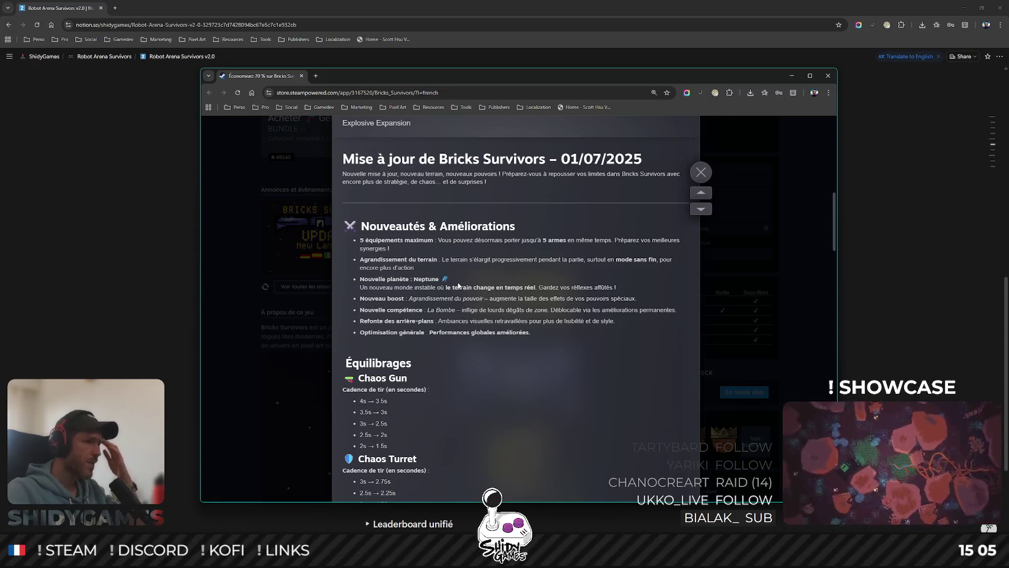
# - Read the announcement, highlighting the Nouvelle planète : Neptune and Nouvelle compétence lines
pyautogui.moveTo(450, 279); pyautogui.dragTo(360, 278)
pyautogui.click(509, 275)
pyautogui.scroll(-5, 508, 276)
pyautogui.scroll(-5, 505, 280)
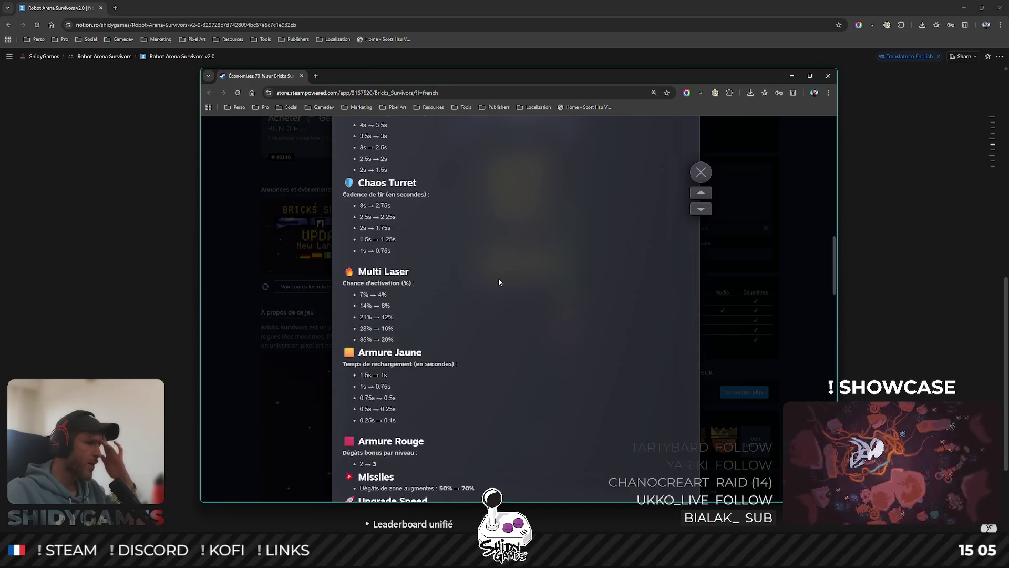
pyautogui.scroll(-3, 498, 278)
pyautogui.scroll(5, 500, 277)
pyautogui.scroll(8, 501, 277)
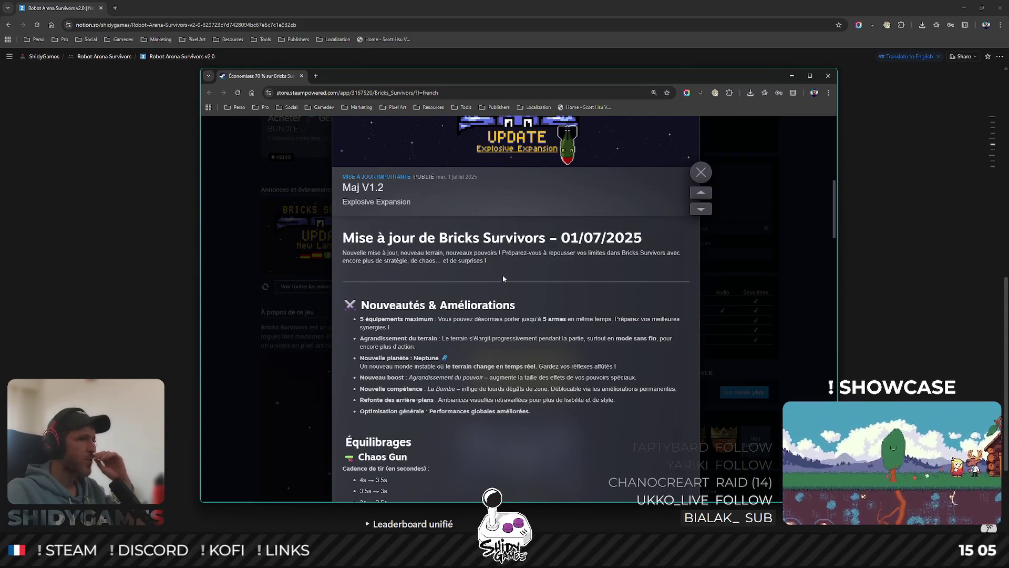
pyautogui.scroll(1, 506, 273)
pyautogui.scroll(-1, 519, 263)
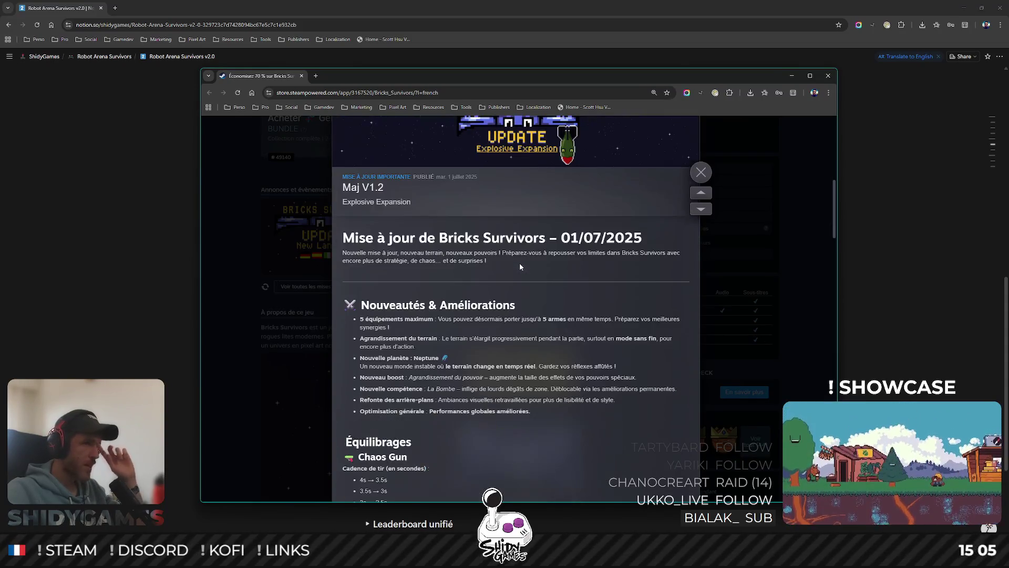
pyautogui.scroll(3, 519, 263)
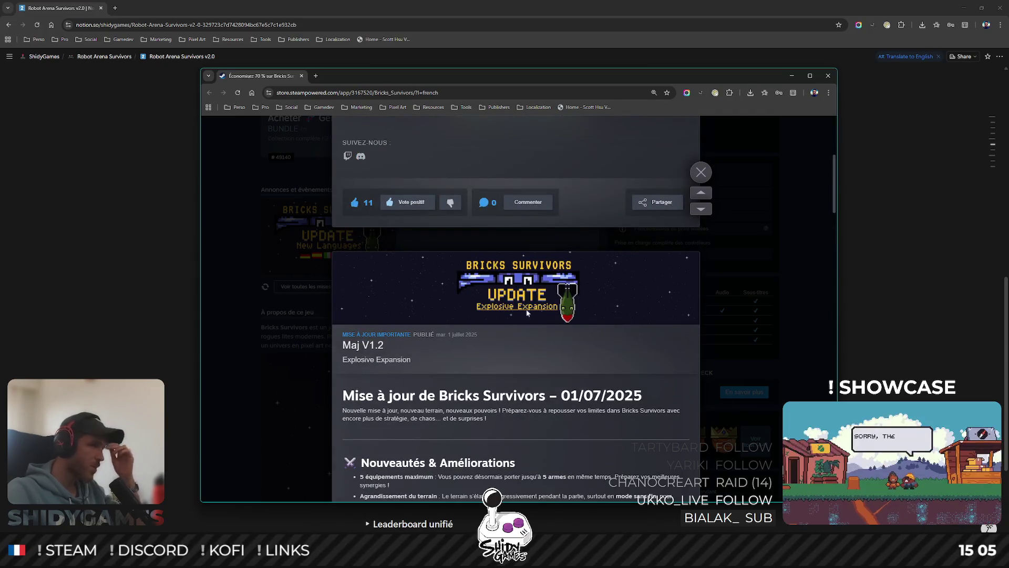
pyautogui.scroll(-1, 489, 309)
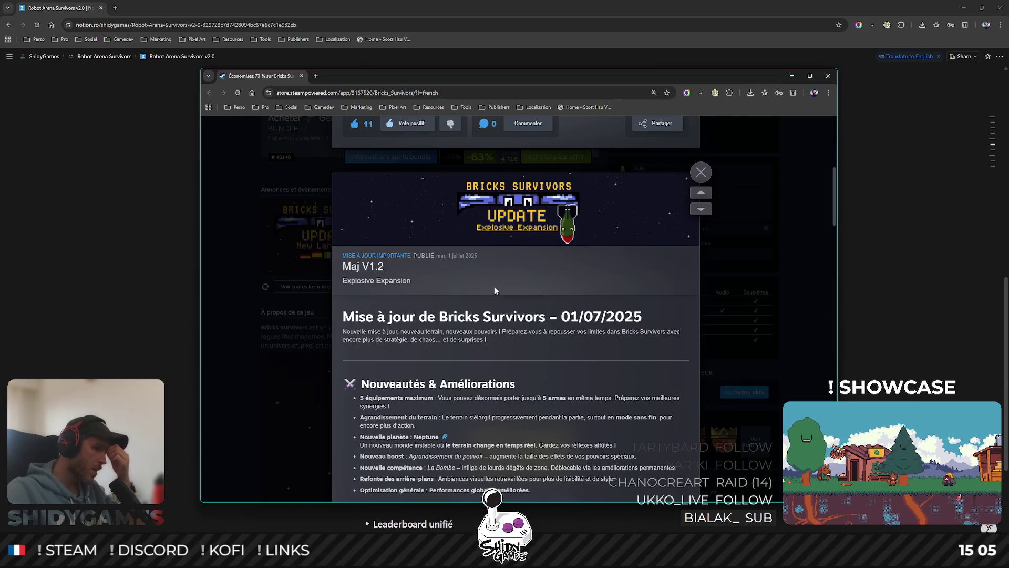
pyautogui.scroll(-1, 495, 287)
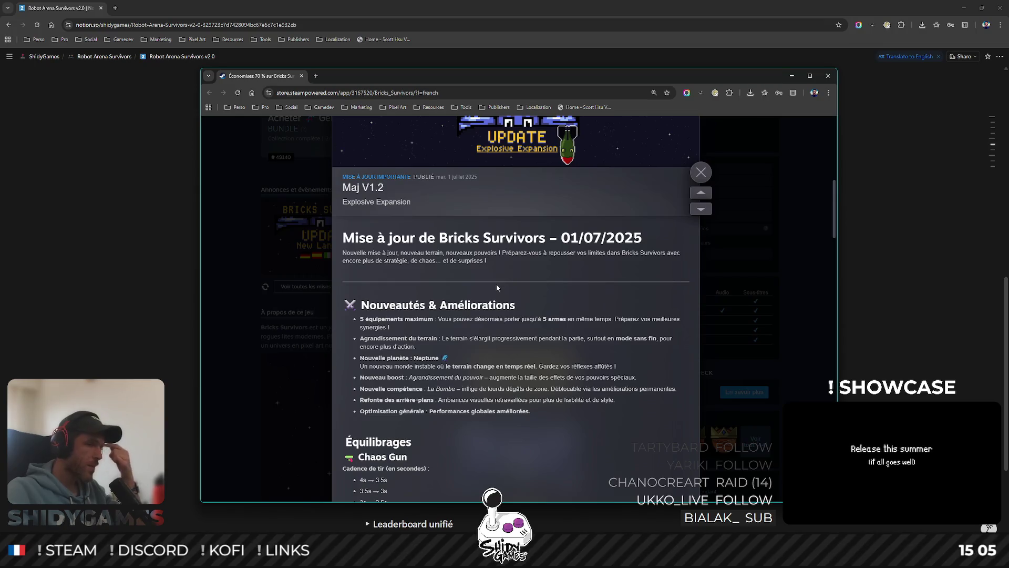
pyautogui.scroll(-1, 496, 284)
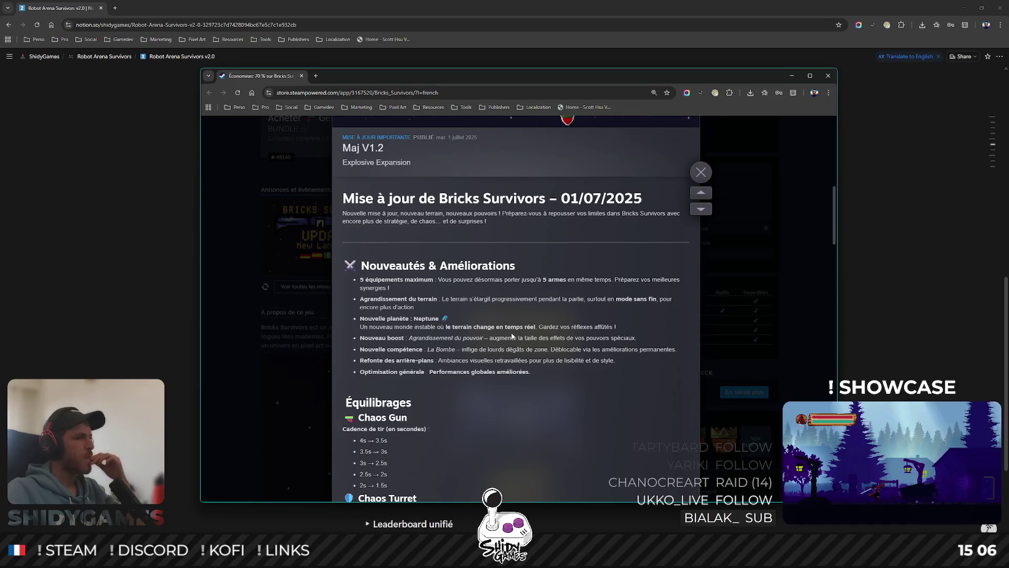
pyautogui.doubleClick(437, 348)
pyautogui.click(437, 370)
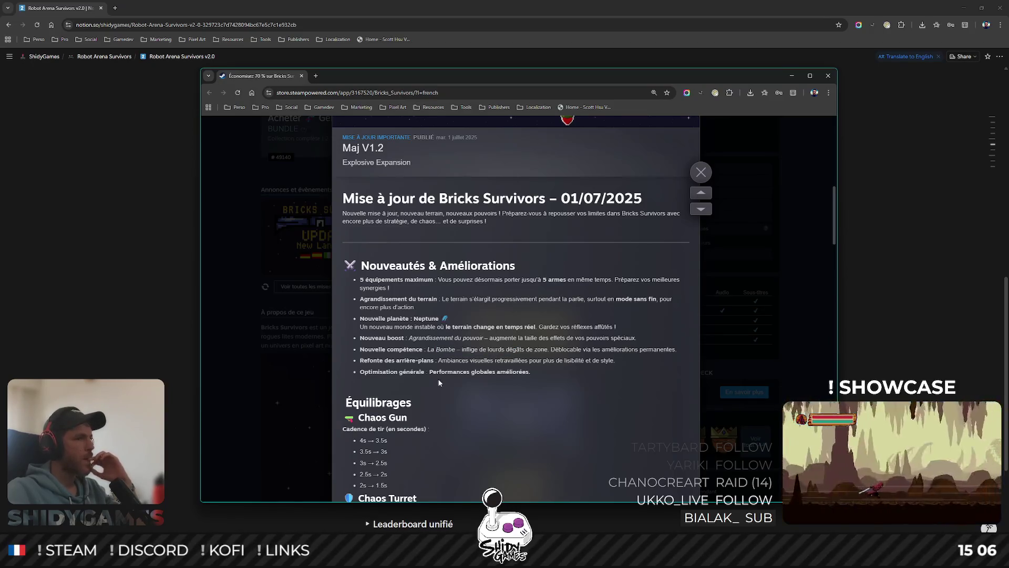
pyautogui.scroll(-2, 477, 349)
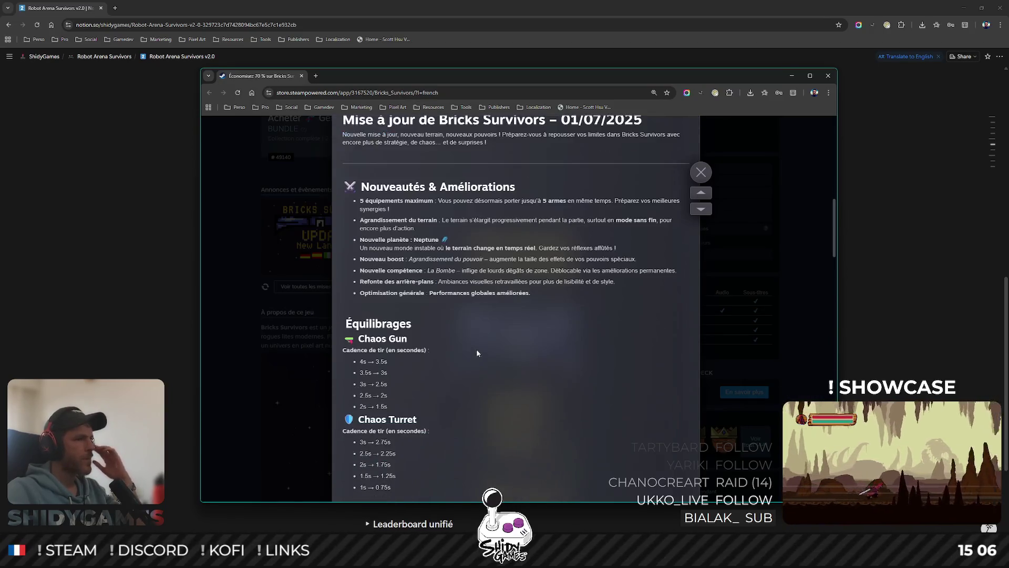
pyautogui.scroll(-1, 478, 344)
pyautogui.scroll(-5, 518, 283)
pyautogui.scroll(-4, 518, 283)
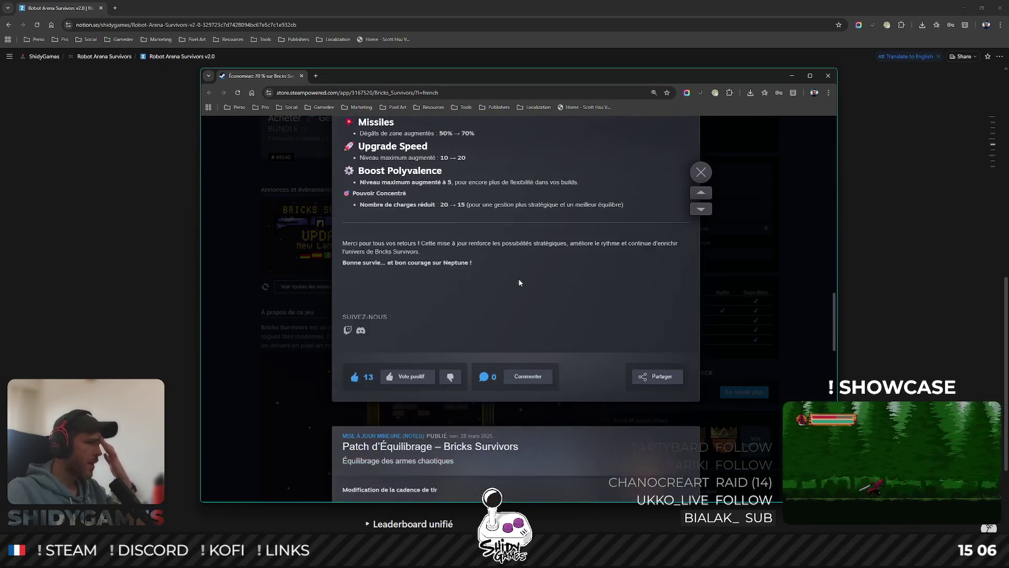
pyautogui.scroll(-3, 517, 283)
# - Upvote the Maj V1.2 Explosive Expansion post and open its comment discussion
pyautogui.click(405, 337)
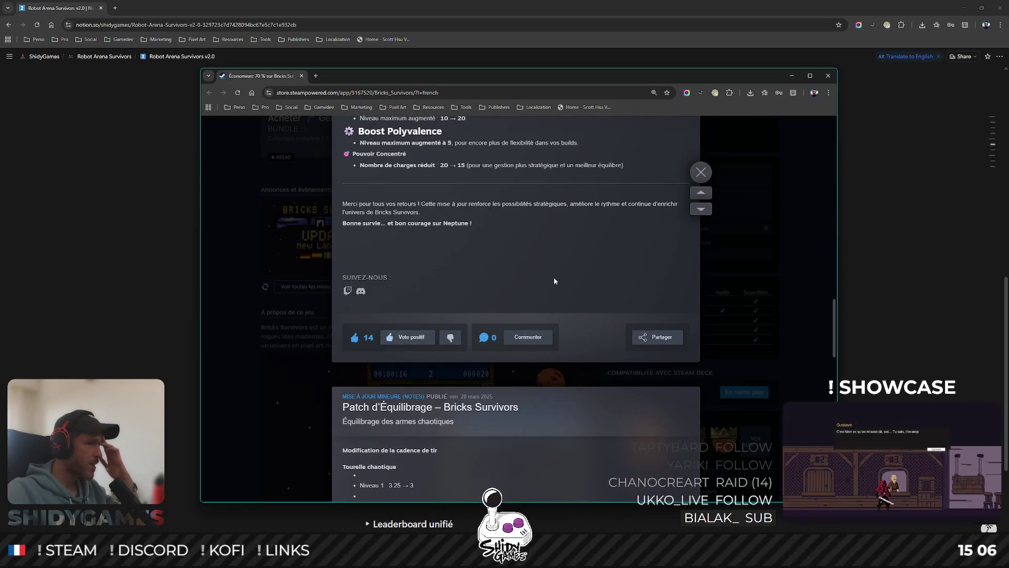
pyautogui.scroll(4, 552, 273)
pyautogui.scroll(-3, 549, 274)
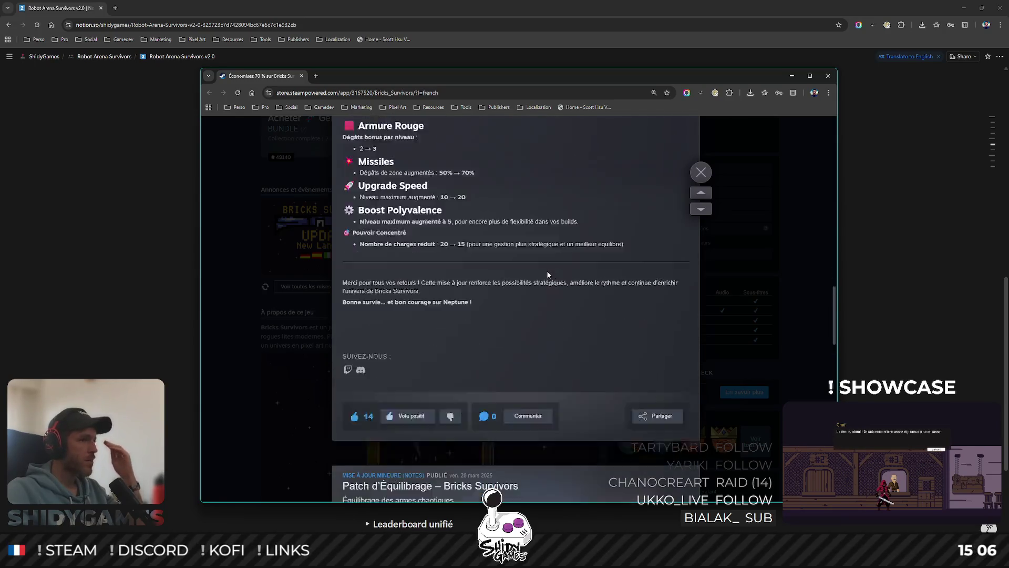
pyautogui.scroll(-3, 548, 274)
pyautogui.scroll(-1, 548, 275)
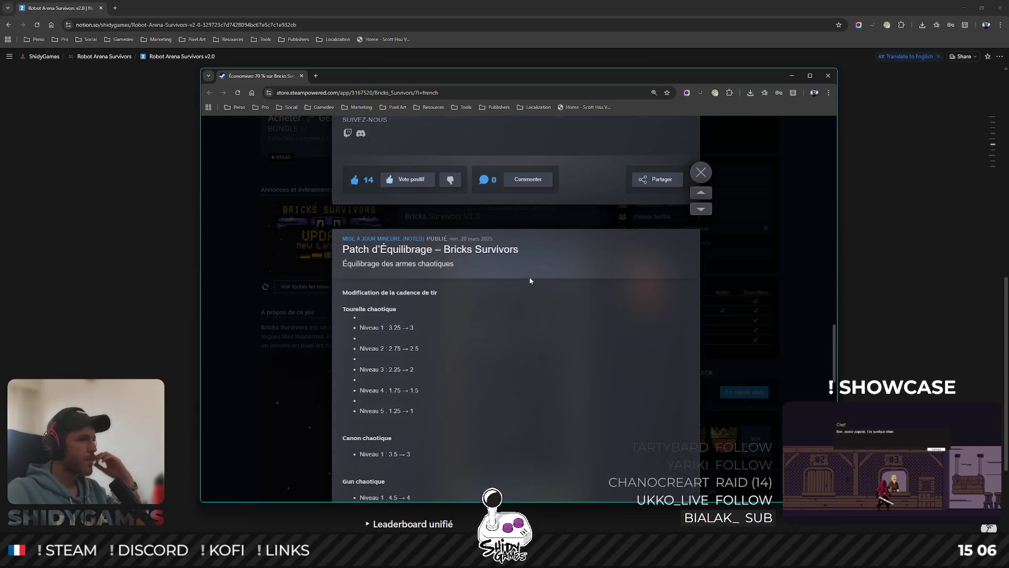
pyautogui.scroll(-1, 529, 276)
pyautogui.scroll(4, 529, 276)
pyautogui.scroll(2, 528, 277)
pyautogui.scroll(4, 529, 277)
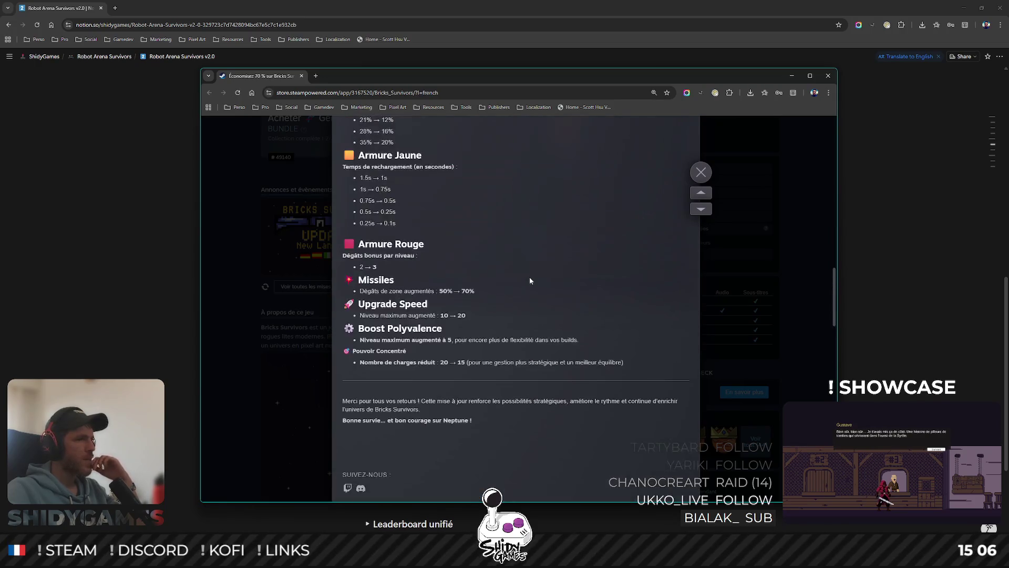
pyautogui.scroll(4, 529, 277)
pyautogui.scroll(4, 531, 275)
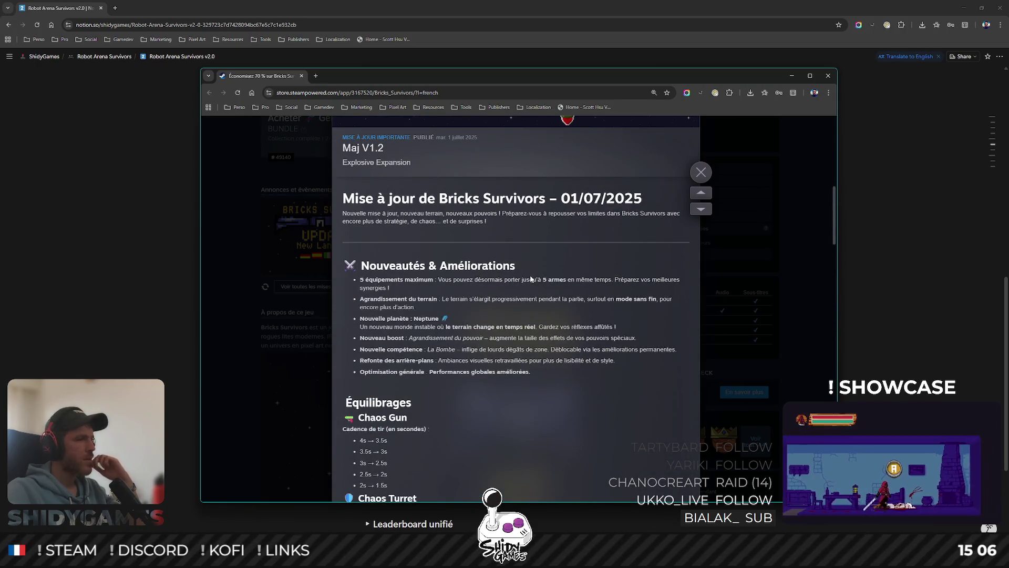
pyautogui.scroll(-2, 531, 278)
pyautogui.scroll(-8, 530, 277)
pyautogui.scroll(-6, 531, 277)
pyautogui.scroll(-2, 530, 275)
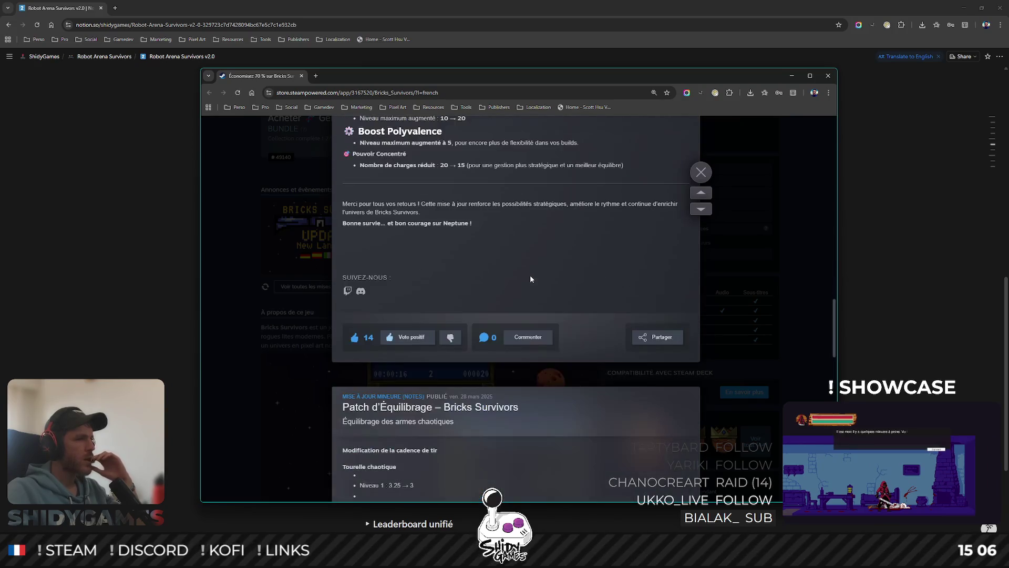
pyautogui.click(535, 333)
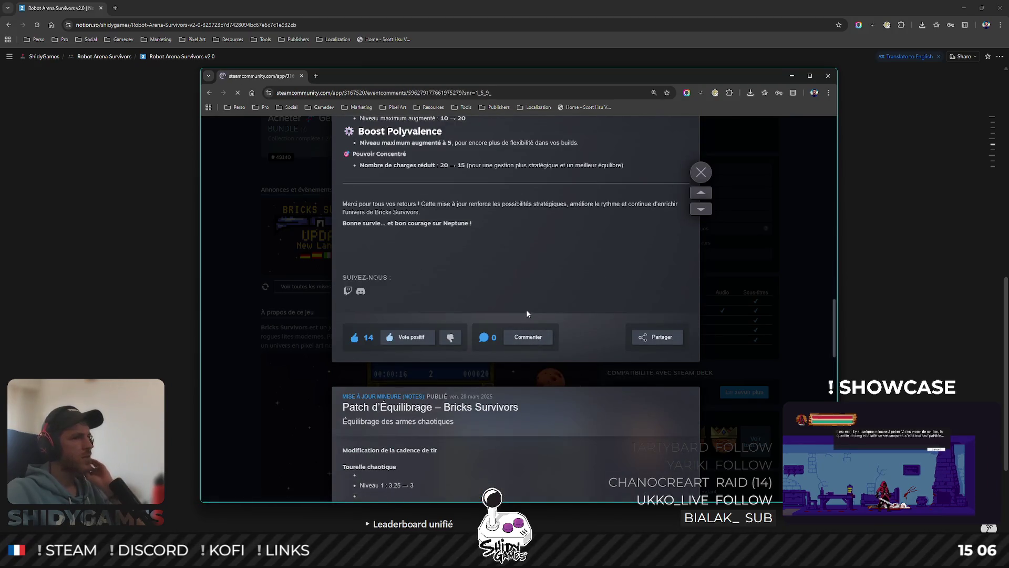
pyautogui.scroll(-3, 511, 295)
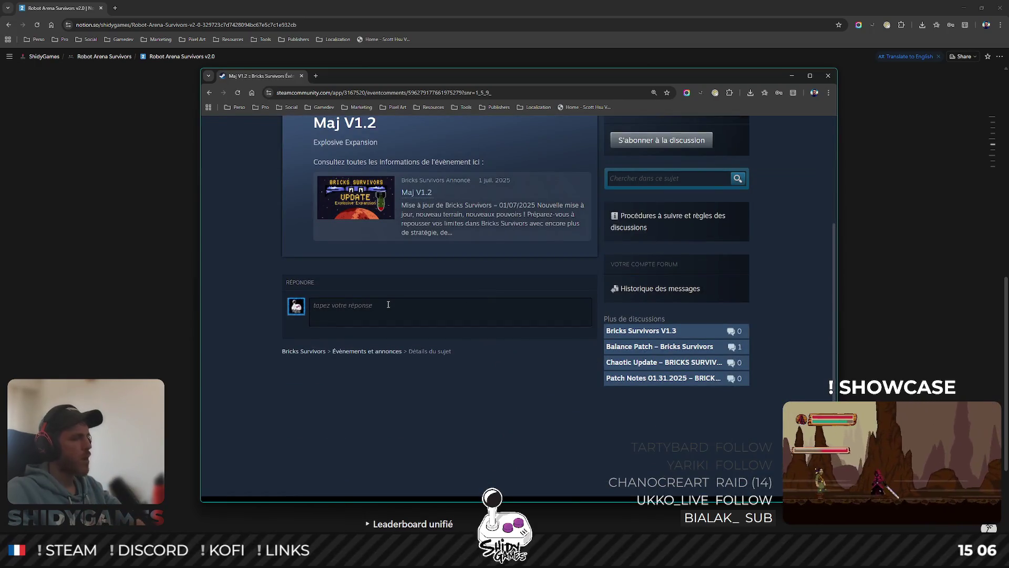
pyautogui.write('w')
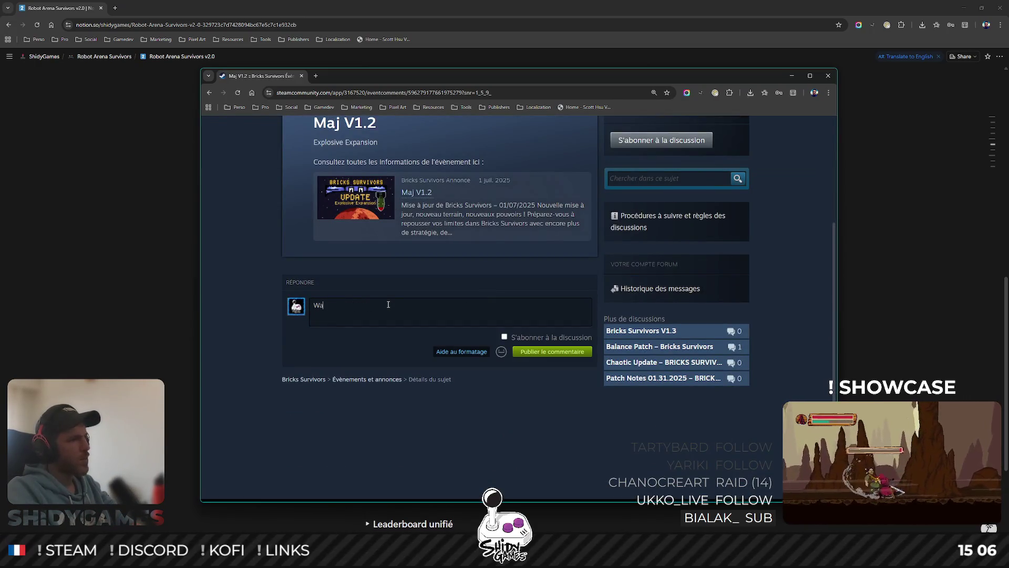
pyautogui.write('a')
pyautogui.press('BackSpace')
pyautogui.press('BackSpace')
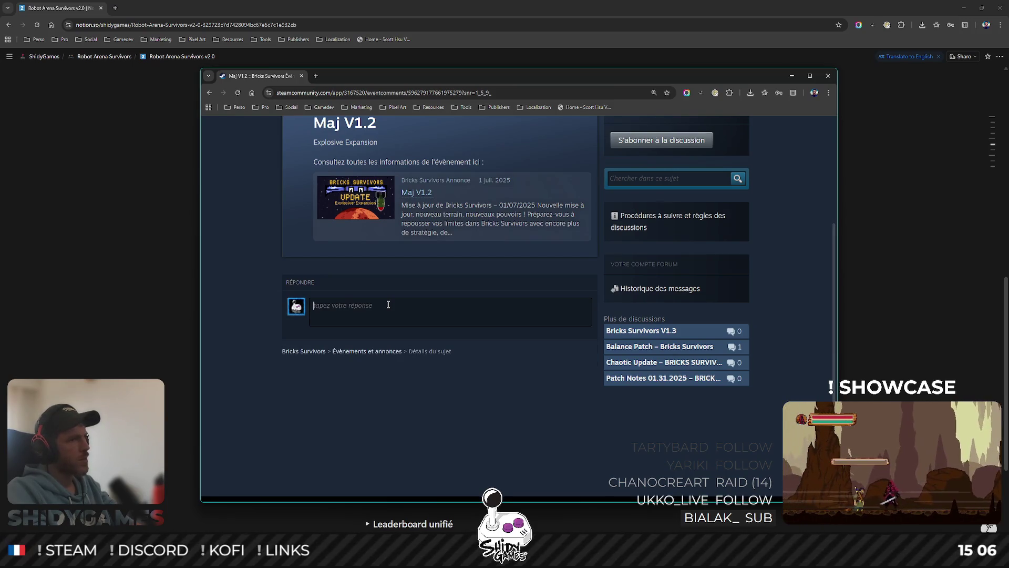
pyautogui.write('w')
pyautogui.press('BackSpace')
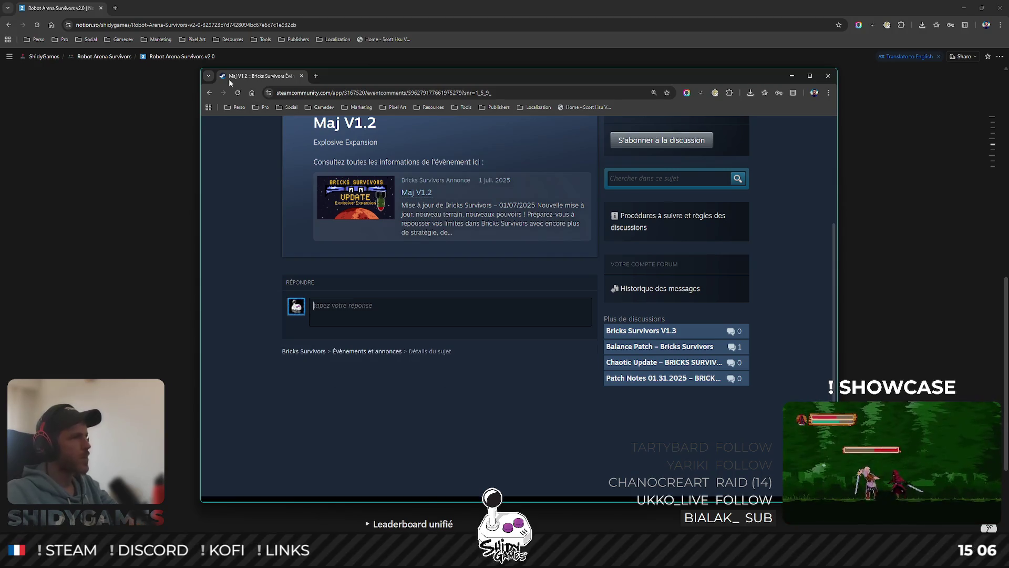
pyautogui.click(210, 93)
pyautogui.scroll(-5, 490, 308)
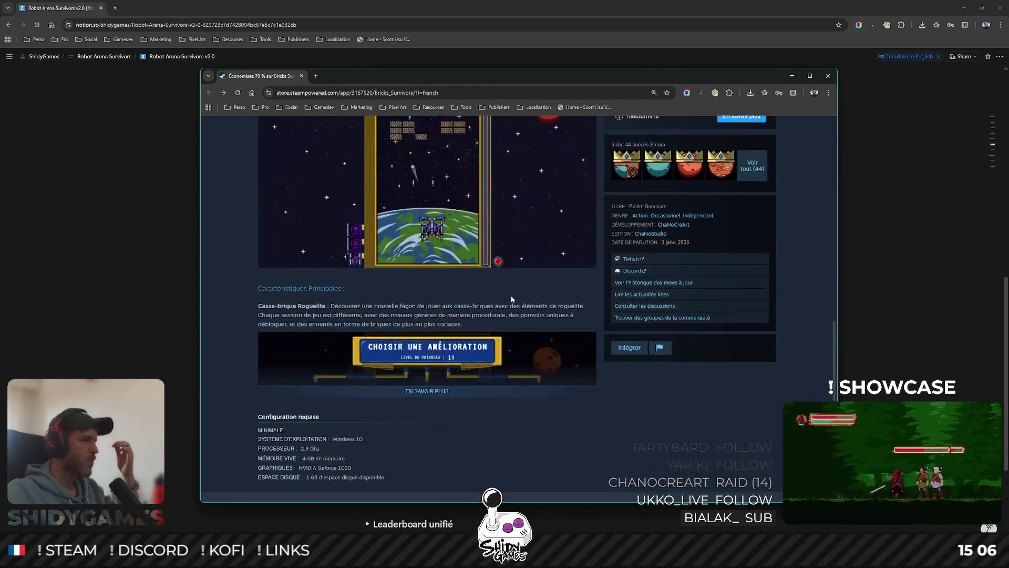
pyautogui.scroll(-5, 497, 304)
pyautogui.scroll(-8, 505, 302)
pyautogui.scroll(8, 501, 301)
pyautogui.scroll(8, 497, 305)
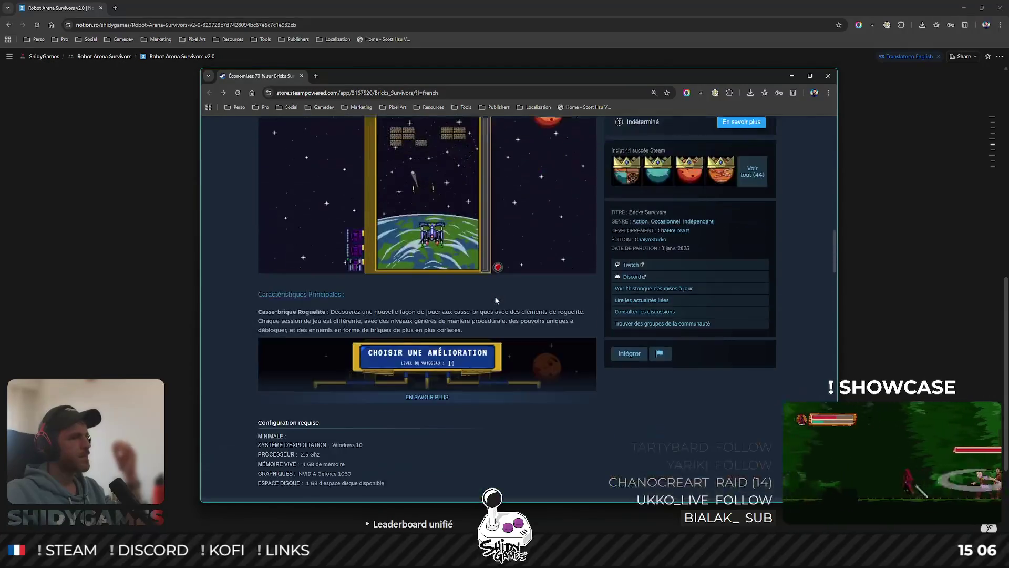
pyautogui.scroll(6, 497, 305)
pyautogui.scroll(-4, 498, 297)
pyautogui.scroll(3, 497, 298)
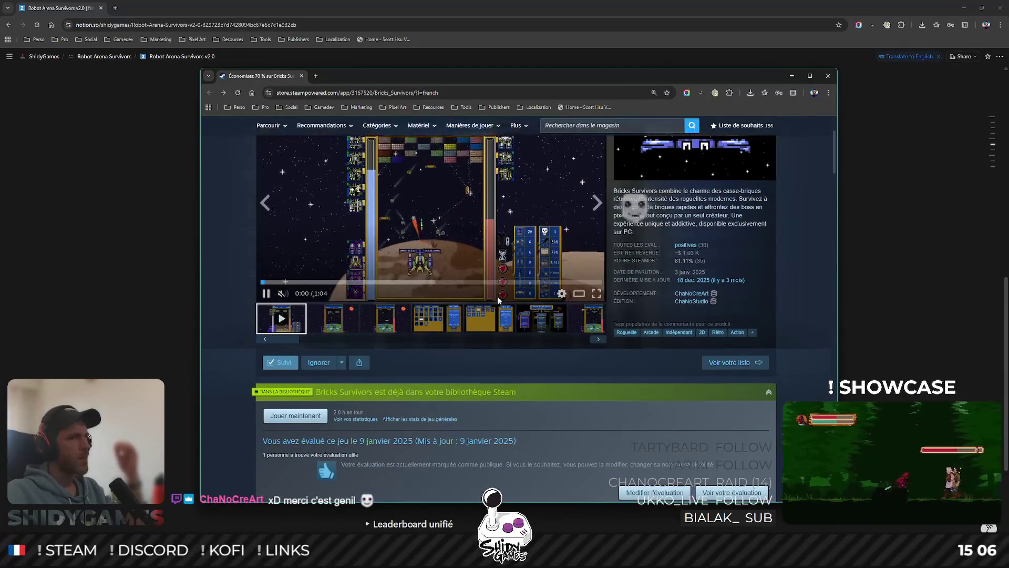
pyautogui.scroll(-10, 498, 298)
pyautogui.scroll(3, 495, 292)
# - Open the recent update announcements and read through the Mise à jour chaotique notes
pyautogui.click(495, 293)
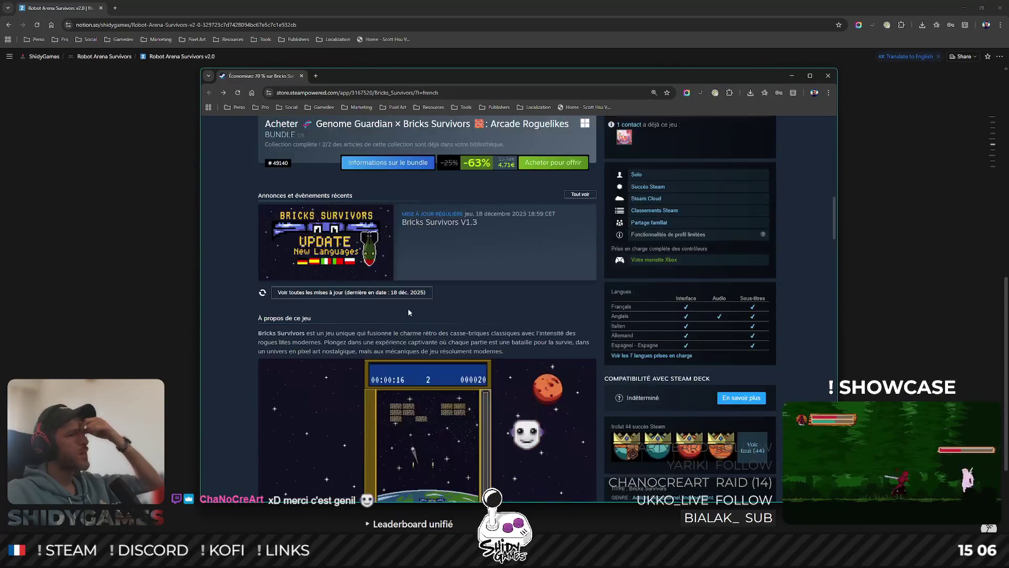
pyautogui.scroll(-10, 496, 307)
pyautogui.scroll(-6, 496, 307)
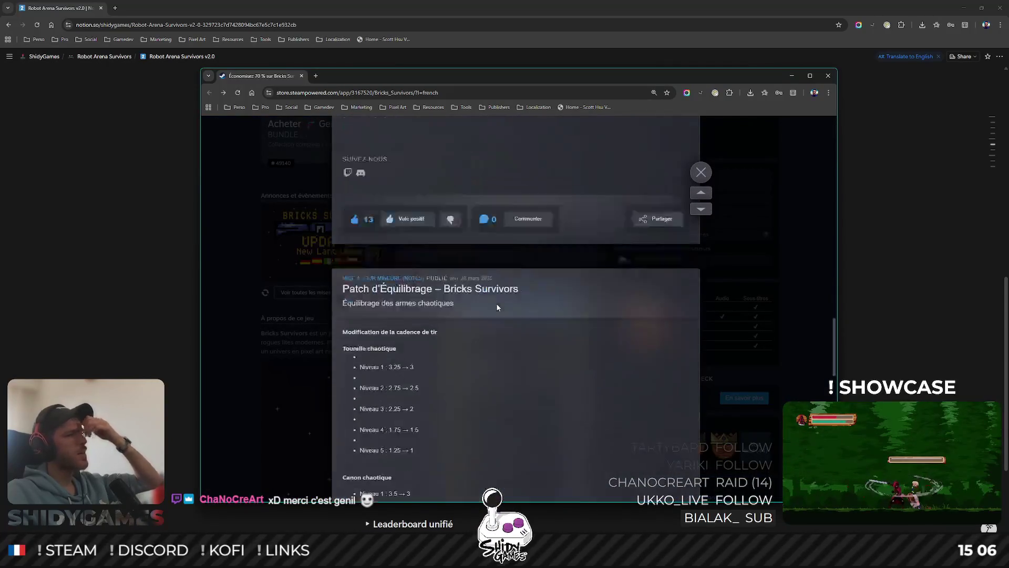
pyautogui.scroll(-8, 496, 307)
pyautogui.scroll(6, 497, 306)
pyautogui.scroll(3, 497, 306)
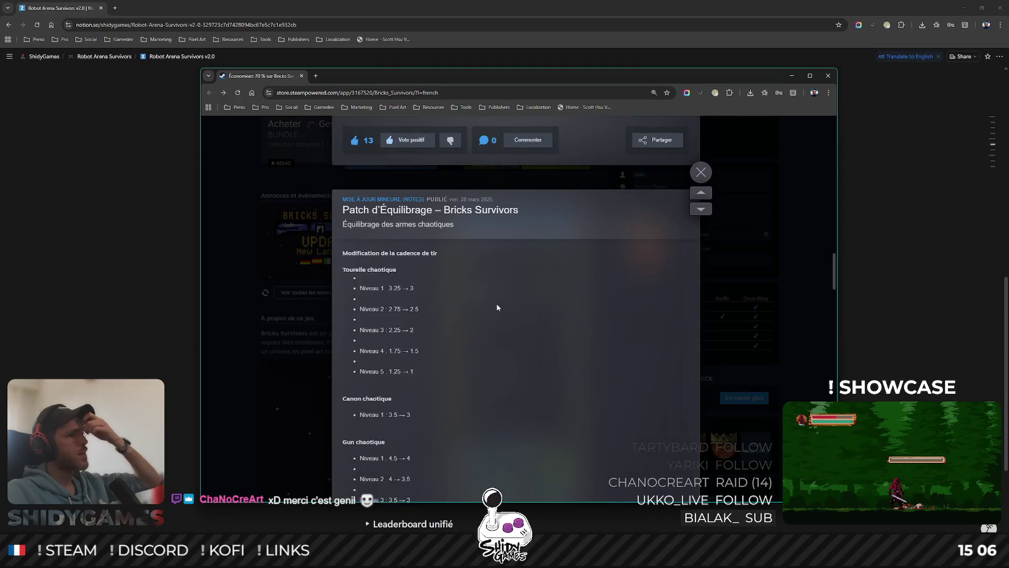
pyautogui.scroll(-8, 497, 307)
pyautogui.scroll(-5, 497, 307)
pyautogui.scroll(-4, 497, 307)
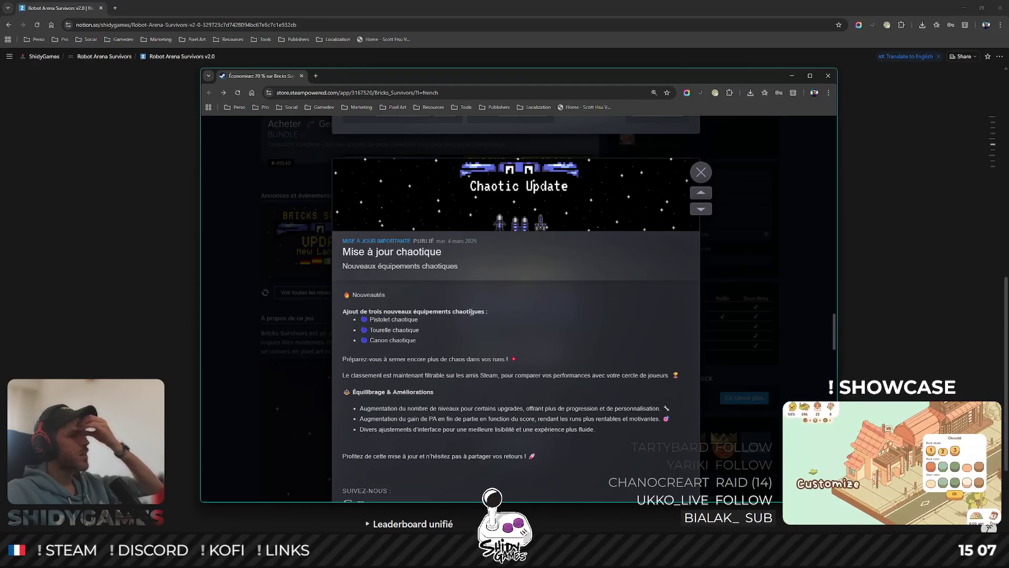
pyautogui.scroll(-1, 472, 311)
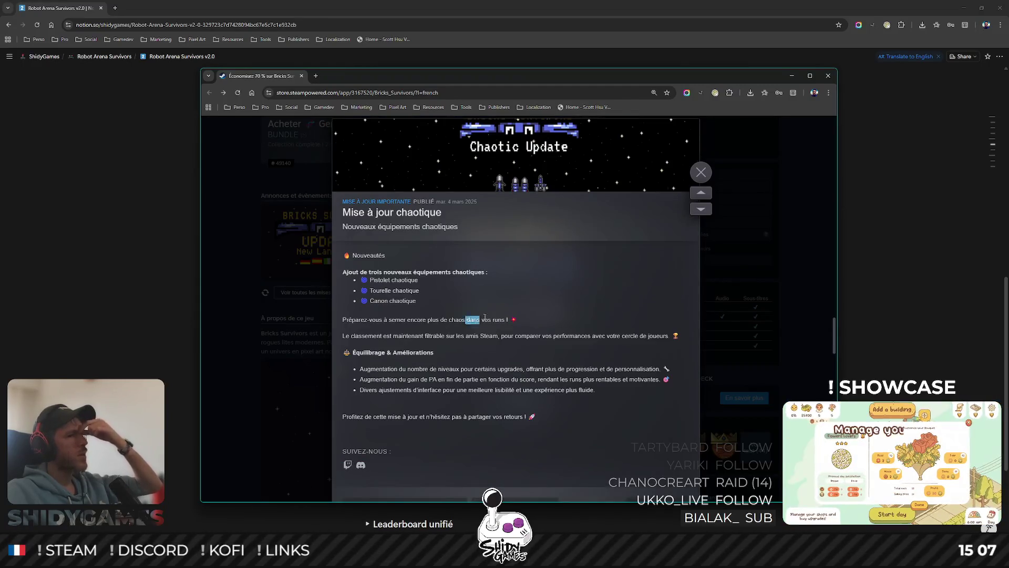
pyautogui.moveTo(480, 318); pyautogui.dragTo(344, 319)
pyautogui.click(375, 337)
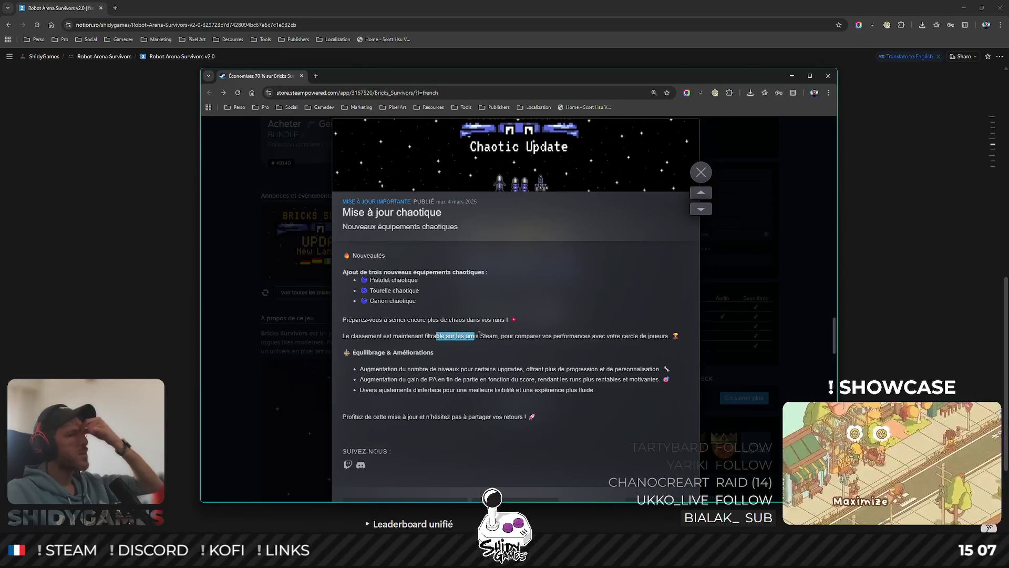
pyautogui.moveTo(475, 335); pyautogui.dragTo(554, 336)
pyautogui.scroll(-1, 474, 338)
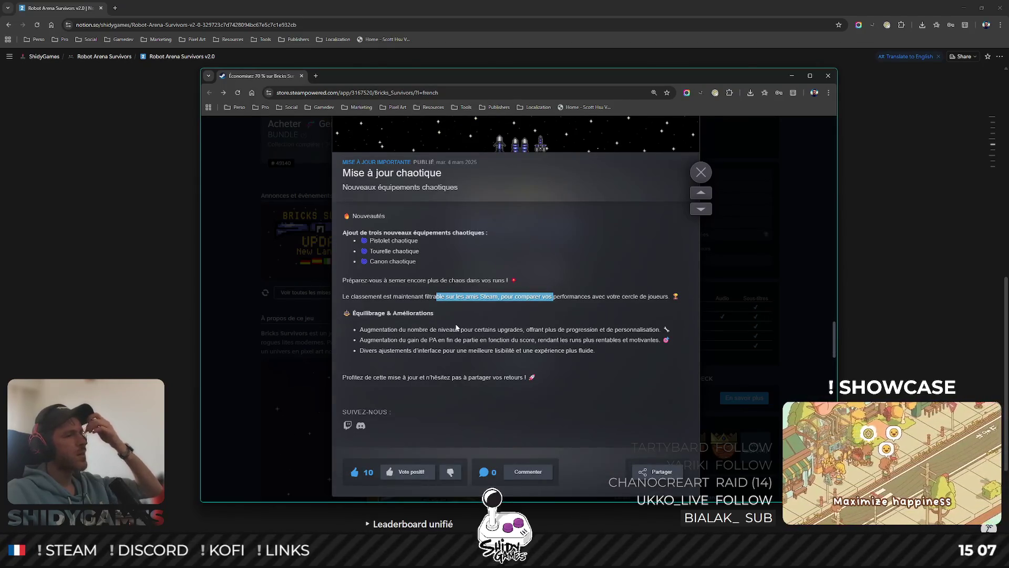
pyautogui.click(425, 294)
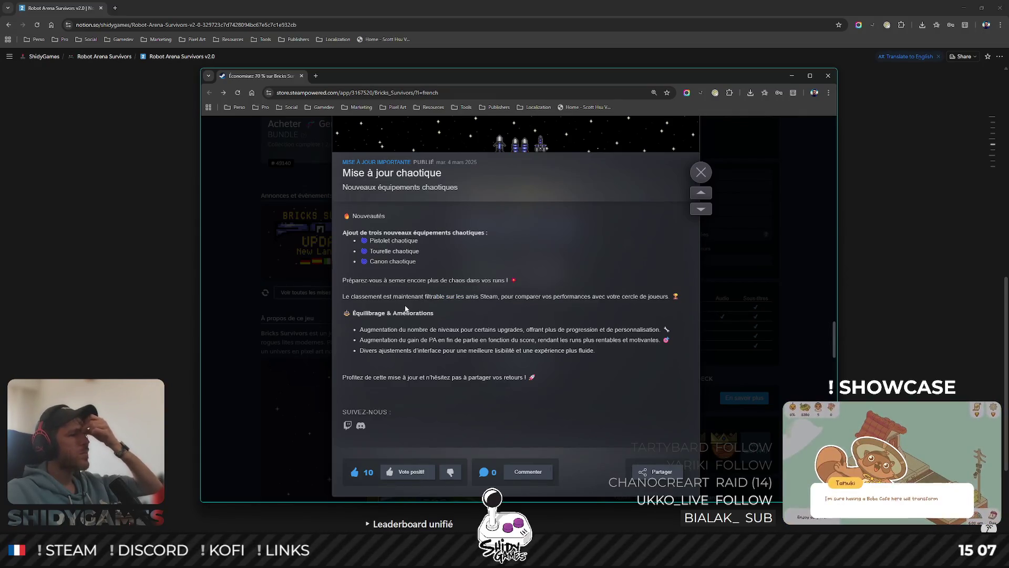
pyautogui.scroll(-5, 426, 300)
pyautogui.scroll(-3, 425, 300)
pyautogui.scroll(-4, 434, 292)
pyautogui.scroll(-4, 441, 291)
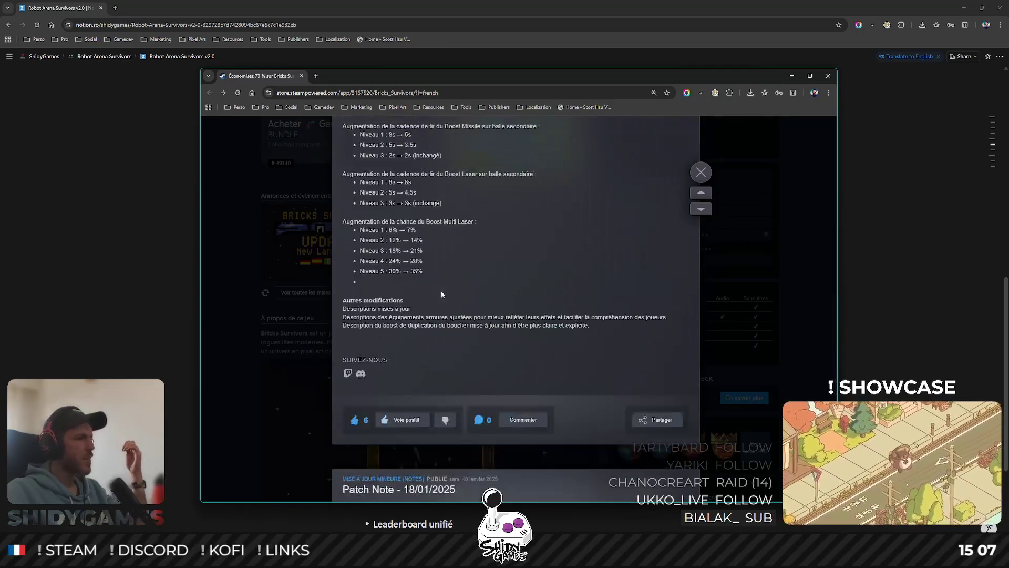
pyautogui.scroll(-4, 441, 291)
pyautogui.scroll(-4, 442, 290)
pyautogui.scroll(-4, 443, 290)
pyautogui.scroll(-4, 443, 292)
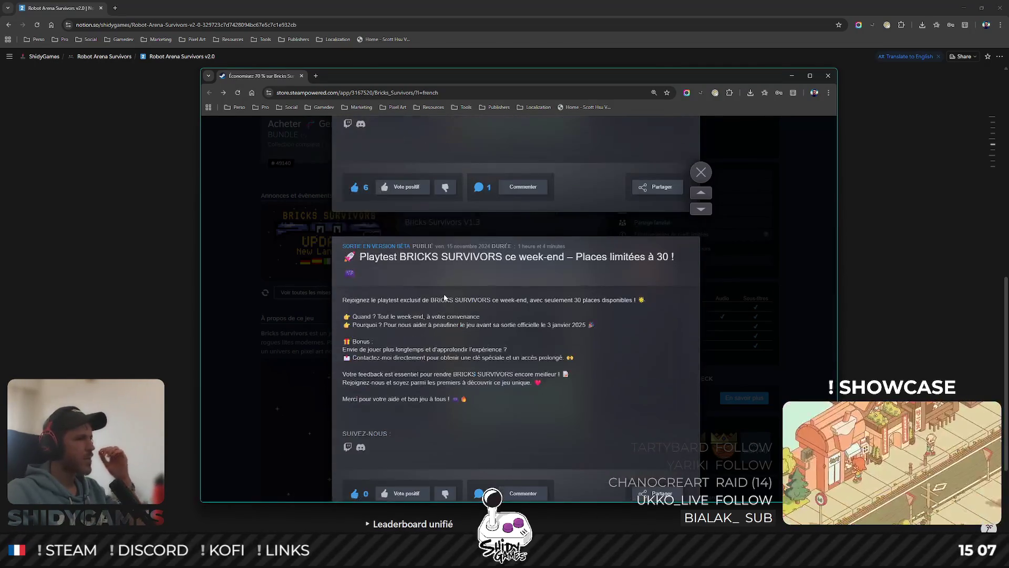
pyautogui.scroll(-3, 444, 290)
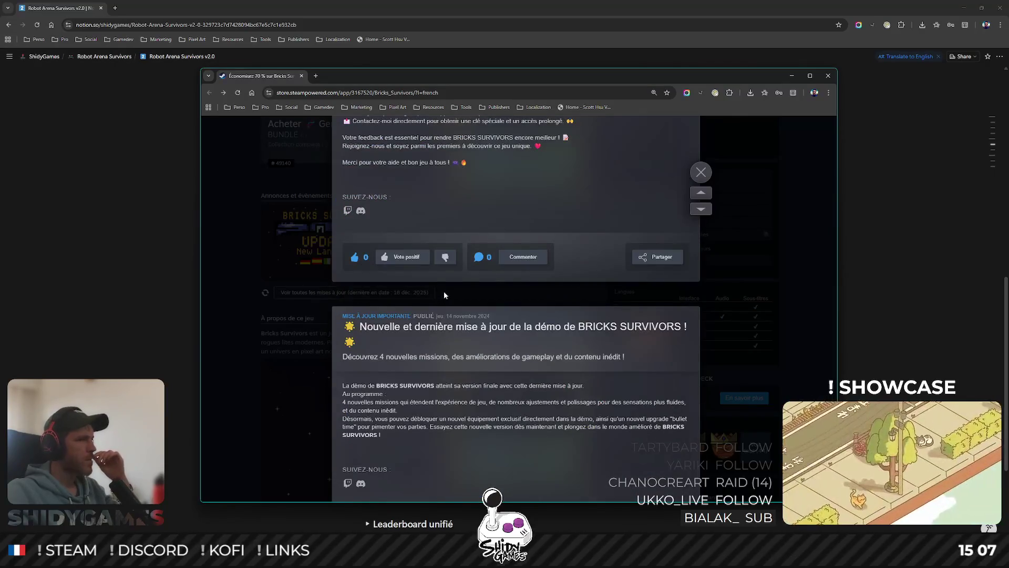
pyautogui.scroll(-2, 444, 292)
pyautogui.scroll(4, 444, 292)
pyautogui.scroll(5, 446, 291)
pyautogui.scroll(5, 444, 291)
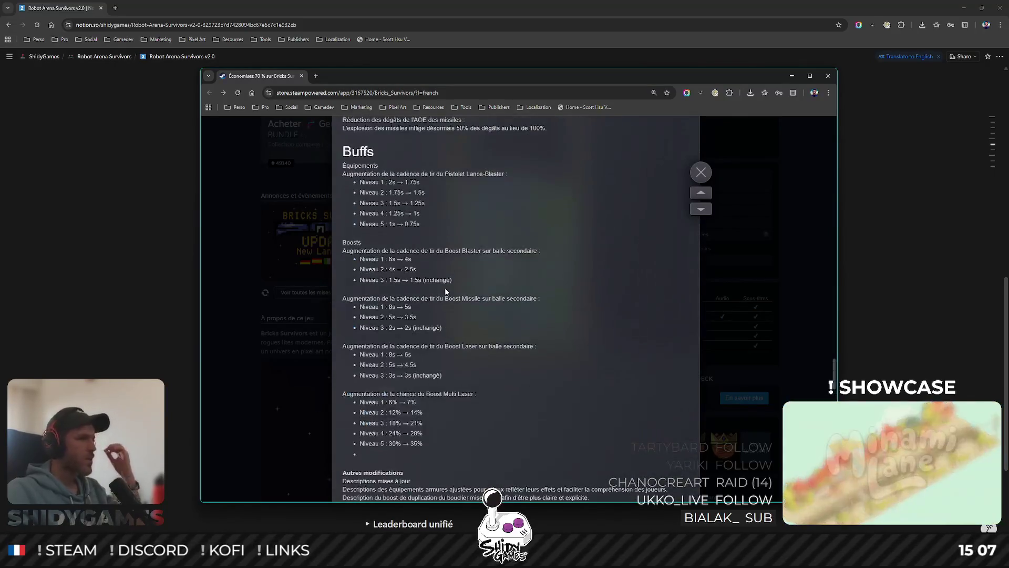
pyautogui.scroll(4, 445, 290)
pyautogui.scroll(4, 445, 291)
pyautogui.scroll(5, 445, 290)
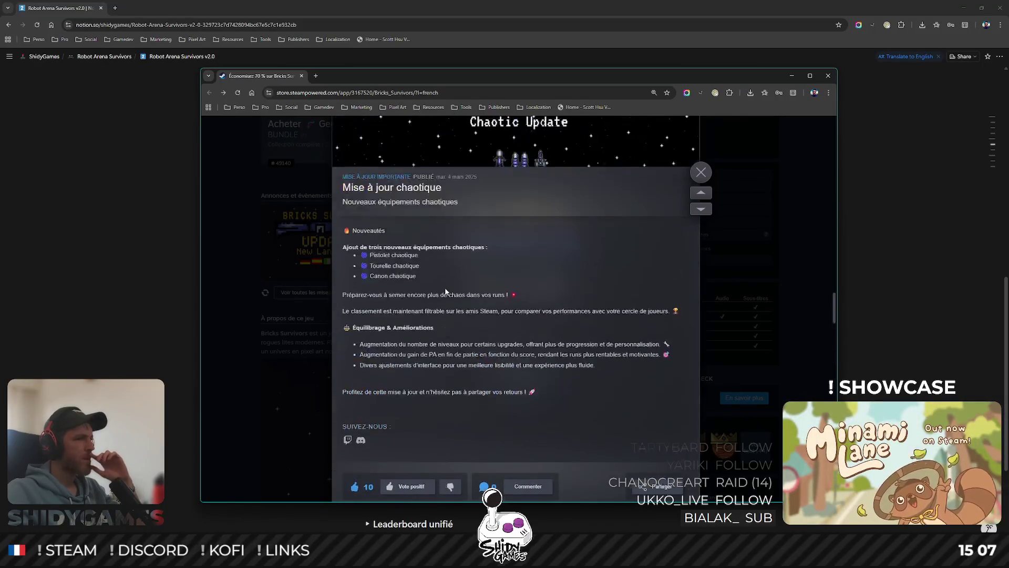
pyautogui.scroll(2, 445, 290)
pyautogui.scroll(2, 442, 290)
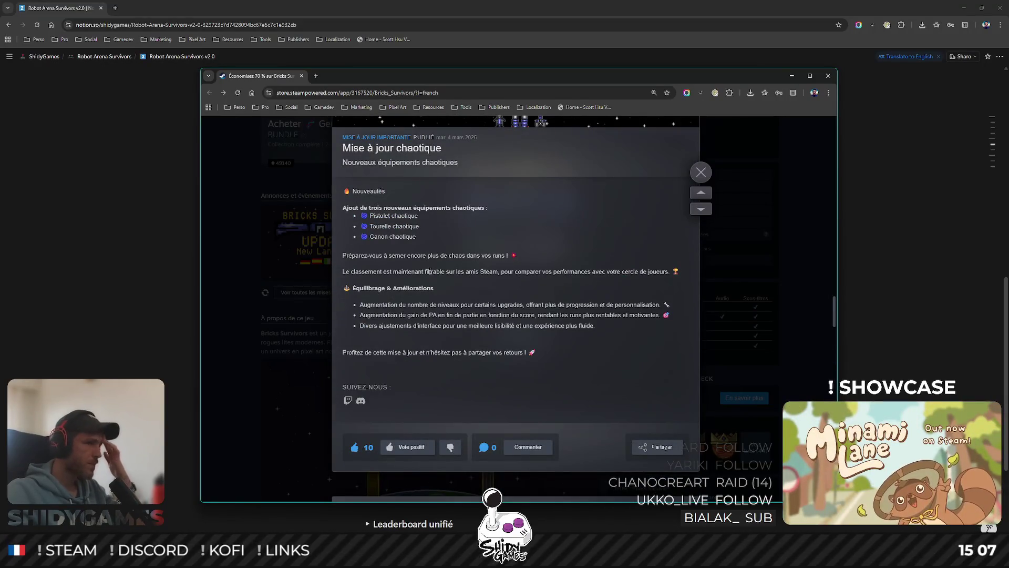
# - Review the balancing bullet list, then switch back to the Notion design page
pyautogui.moveTo(368, 213); pyautogui.dragTo(418, 237)
pyautogui.click(458, 291)
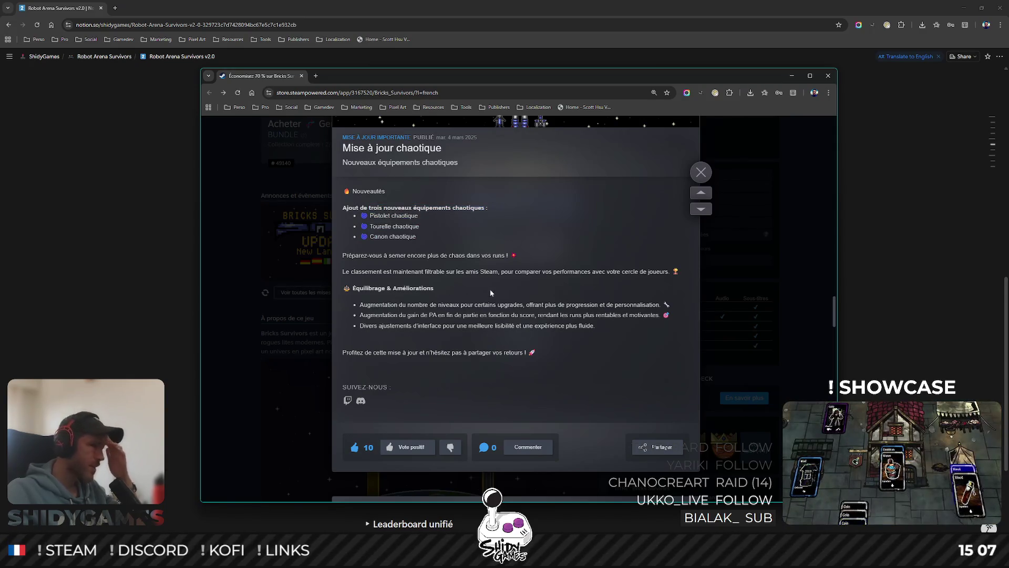
pyautogui.moveTo(445, 305); pyautogui.dragTo(508, 306)
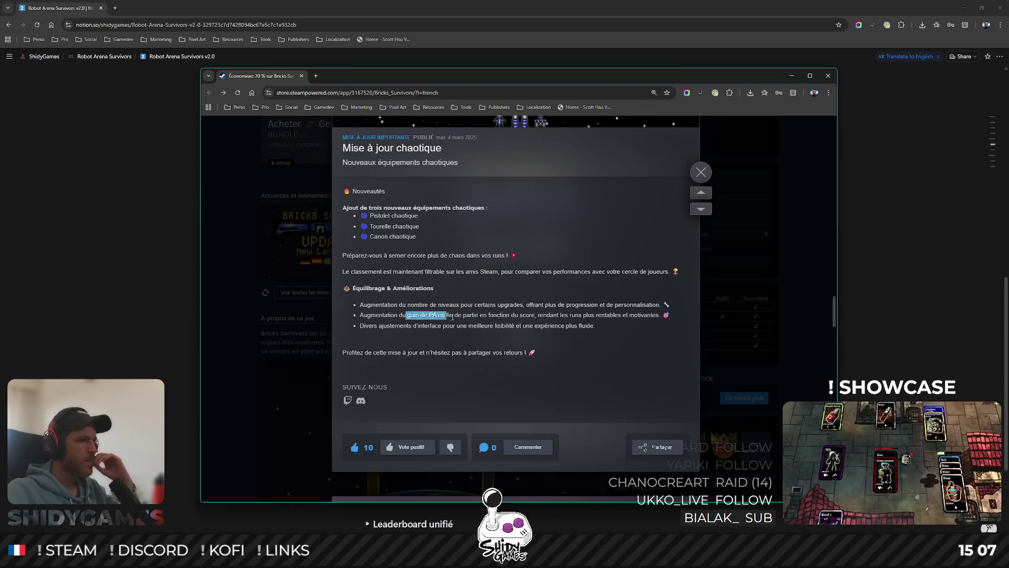
pyautogui.moveTo(429, 326); pyautogui.dragTo(549, 328)
pyautogui.click(418, 355)
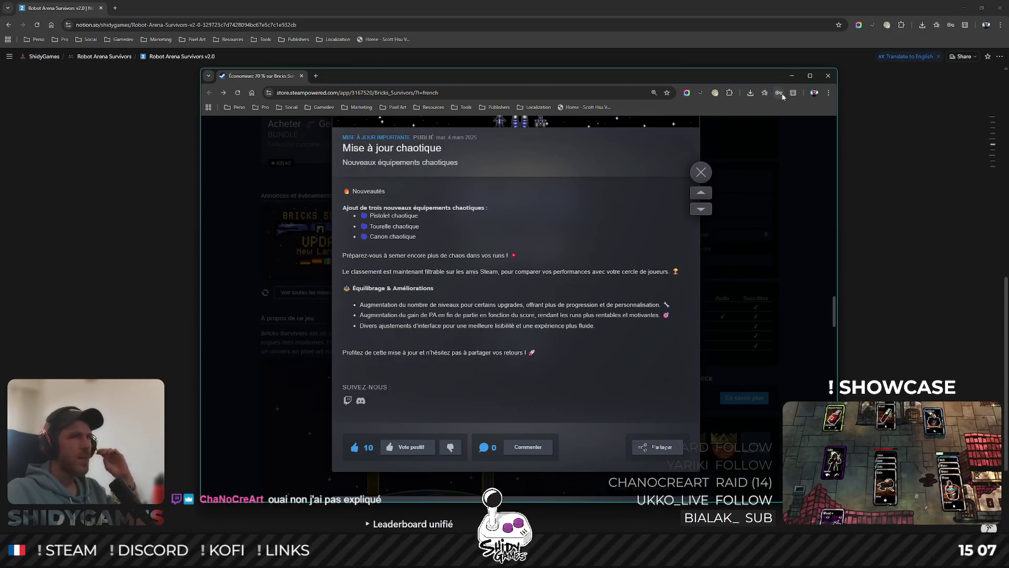
pyautogui.hotkey('alt', 'Tab')
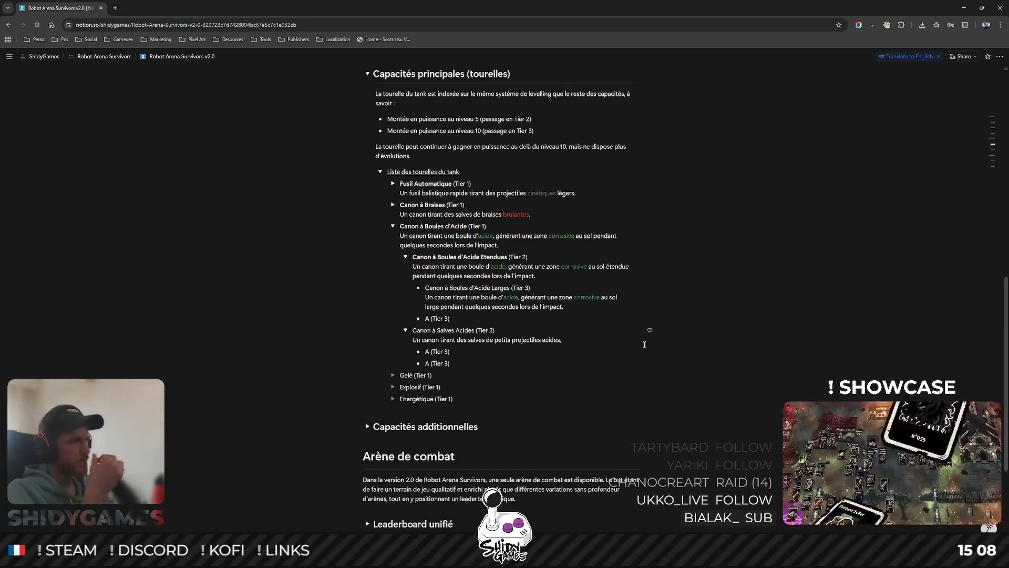
pyautogui.write(' gé')
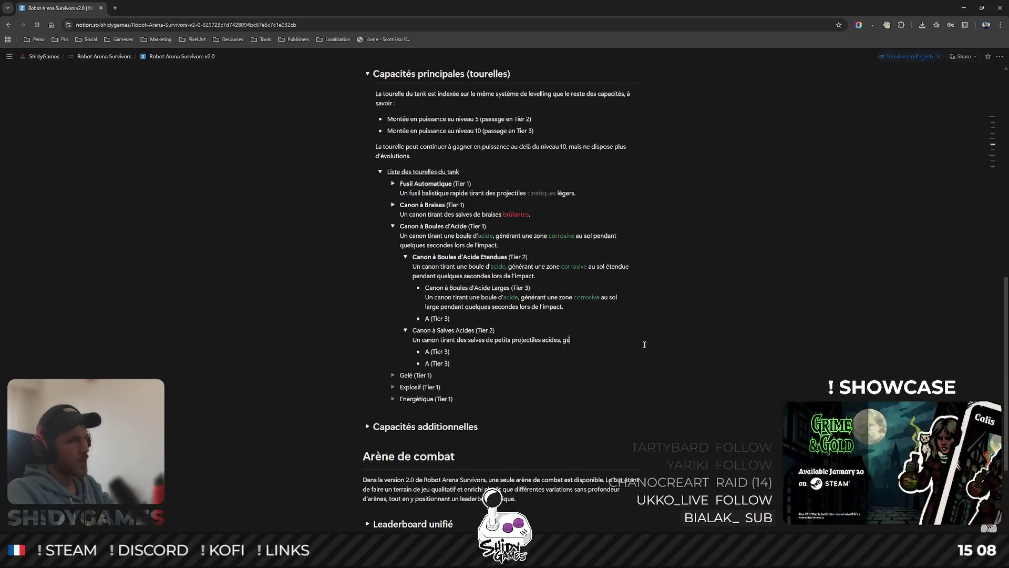
pyautogui.write('nérant une pe')
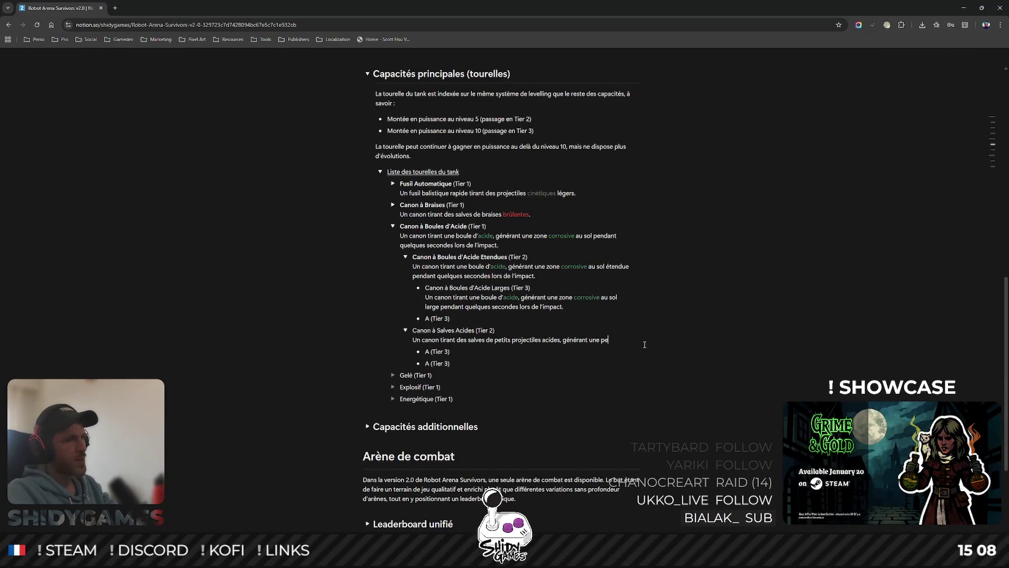
# - Extend the Canon à Salves Acides description with the small corrosive ground zone on impact
pyautogui.press('BackSpace')
pyautogui.press('BackSpace')
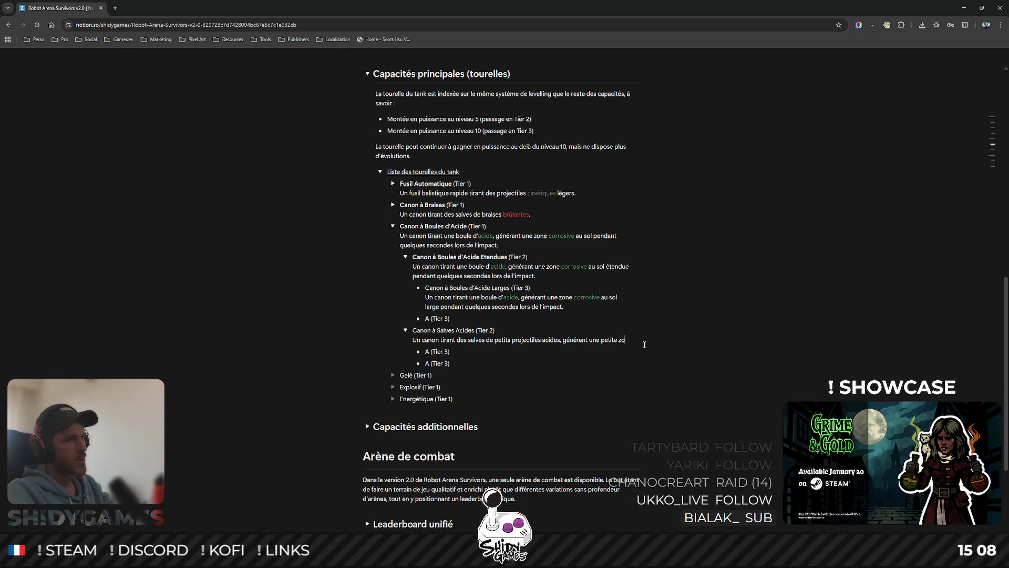
pyautogui.write('ne corrosive au sol')
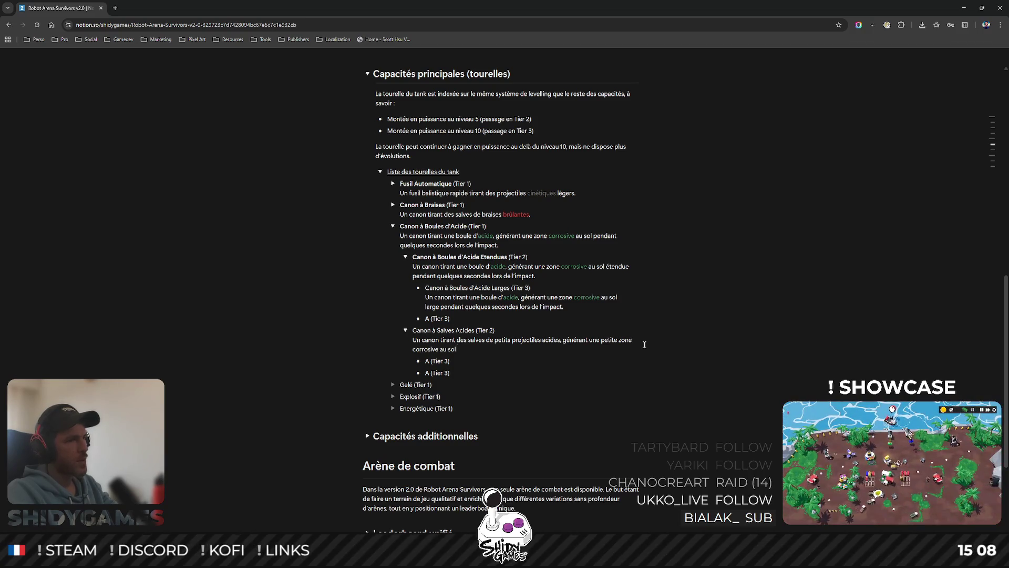
pyautogui.write(' pendant quelques secondes lors de l’impact.')
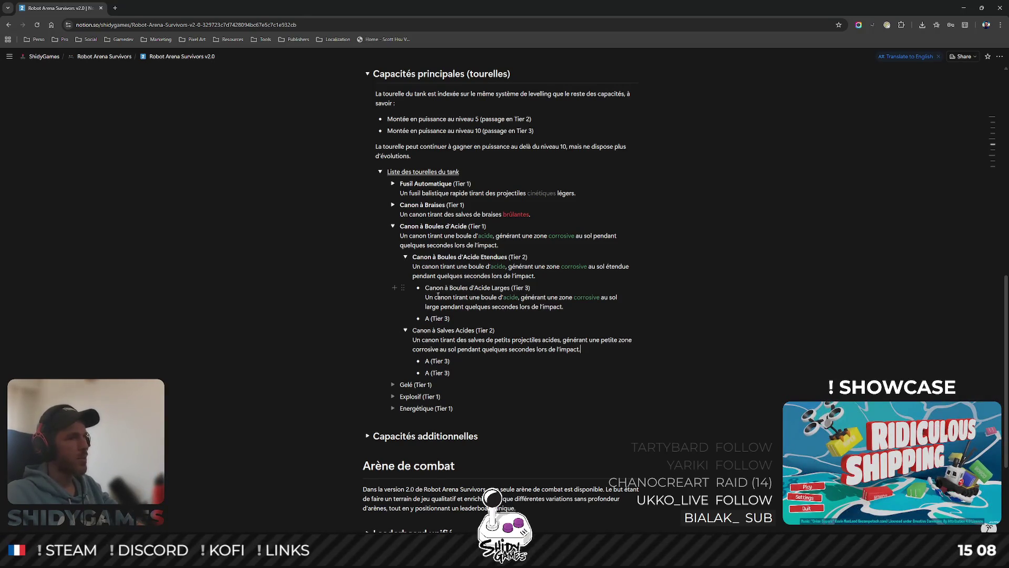
# - Make the Canon à Boules d'Acide Larges and Canon à Salves Acides names bold
pyautogui.moveTo(426, 287); pyautogui.dragTo(508, 287)
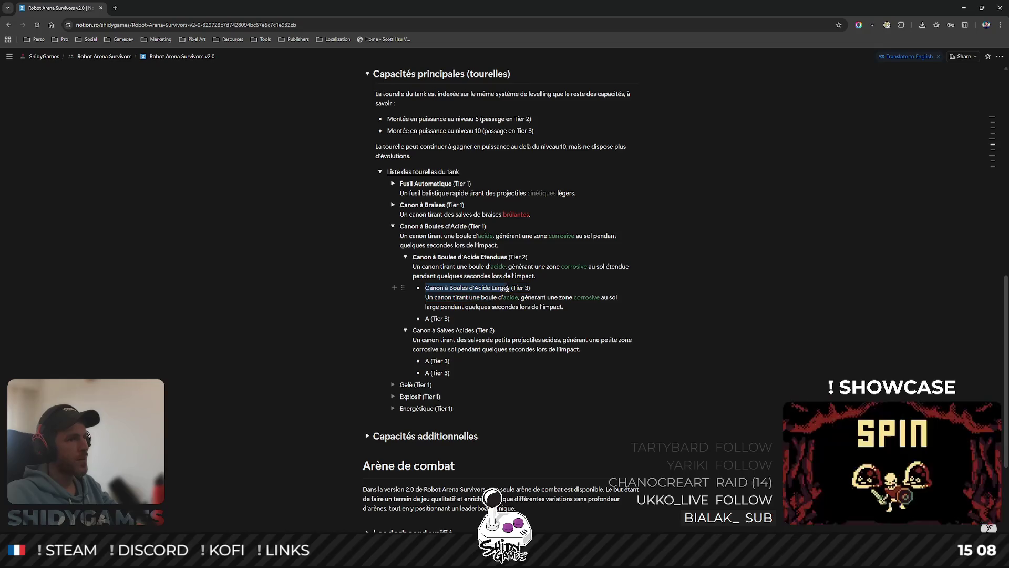
pyautogui.hotkey('ctrl', 'b')
pyautogui.click(434, 343)
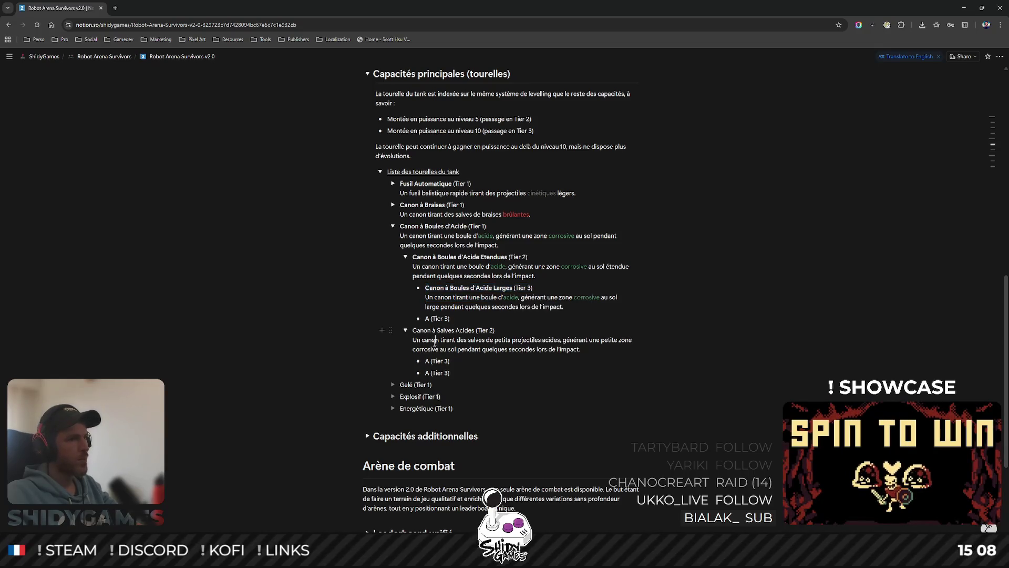
pyautogui.moveTo(413, 330); pyautogui.dragTo(480, 330)
pyautogui.hotkey('ctrl', 'b')
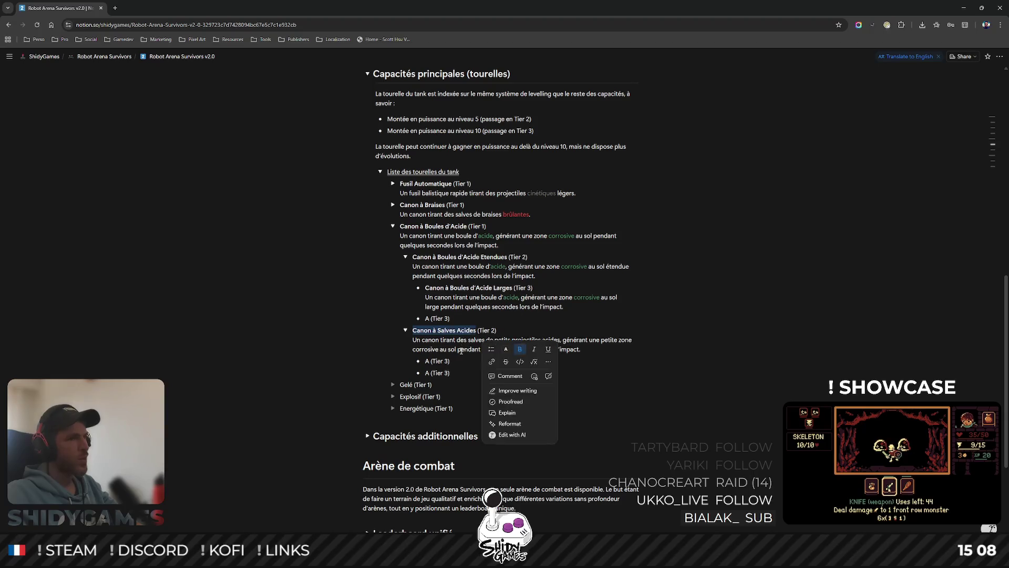
pyautogui.click(540, 345)
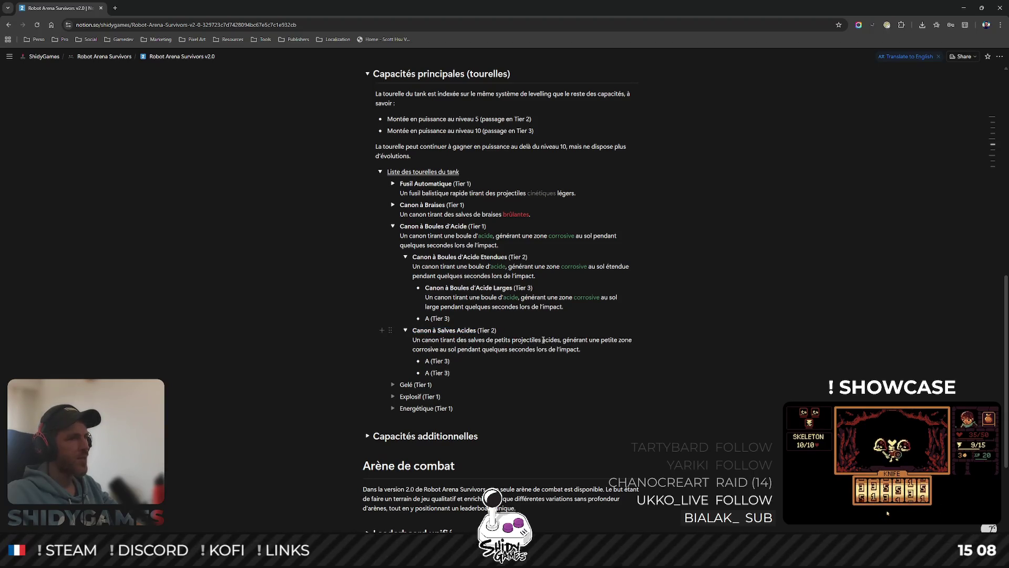
# - Colour the words acides and corrosive green in the Salves Acides description
pyautogui.doubleClick(551, 340)
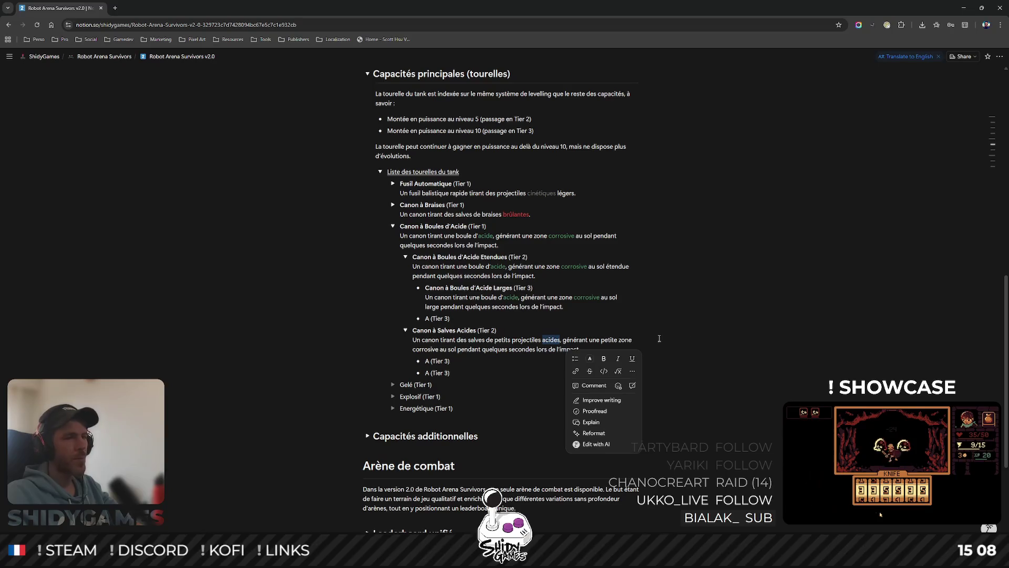
pyautogui.click(589, 360)
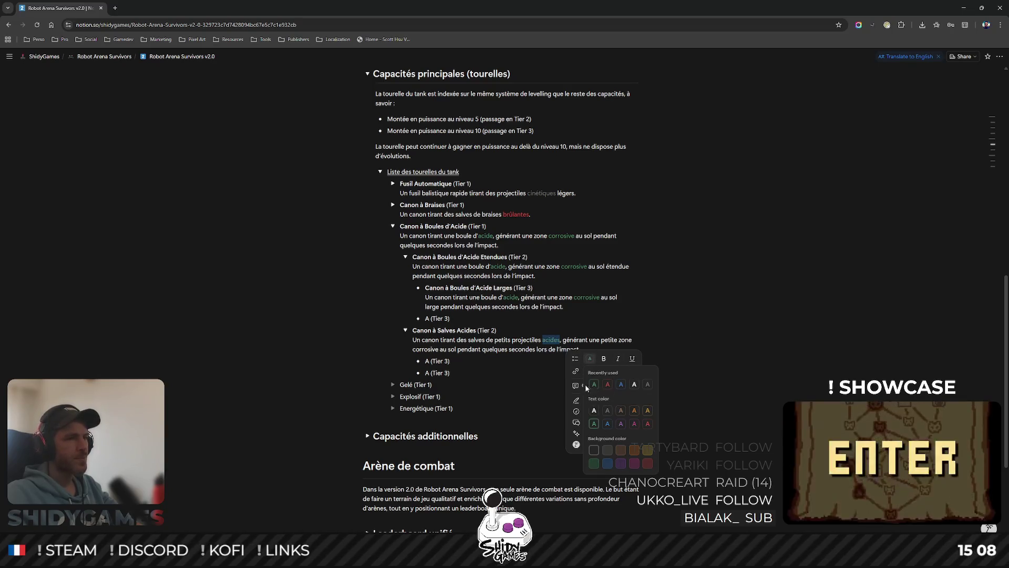
pyautogui.click(596, 410)
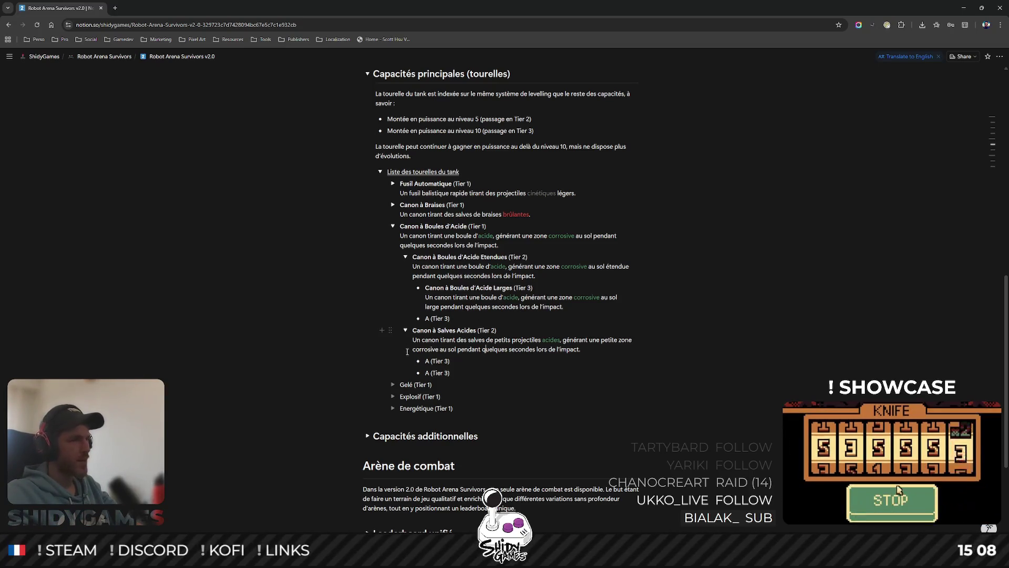
pyautogui.doubleClick(424, 349)
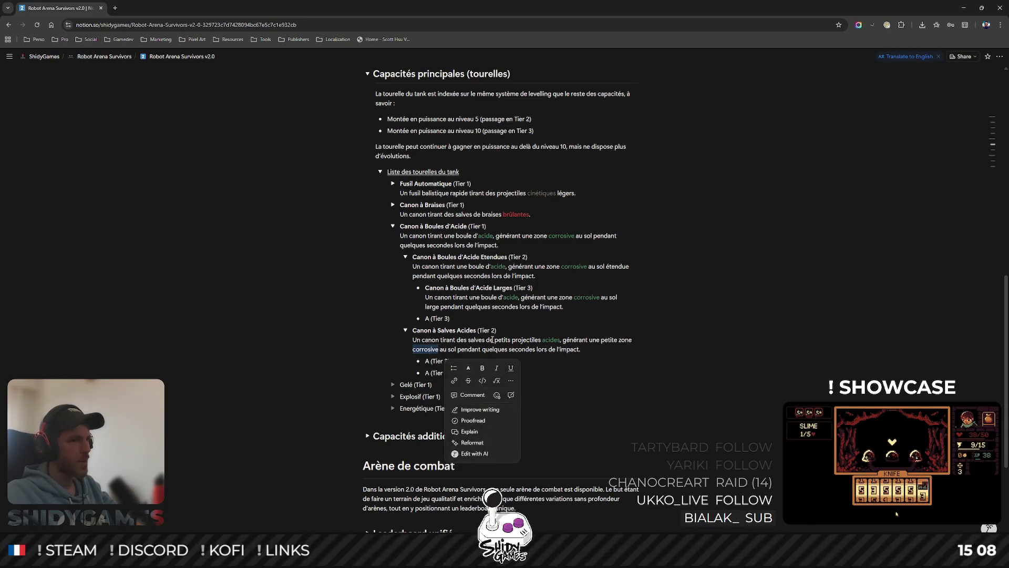
pyautogui.click(468, 368)
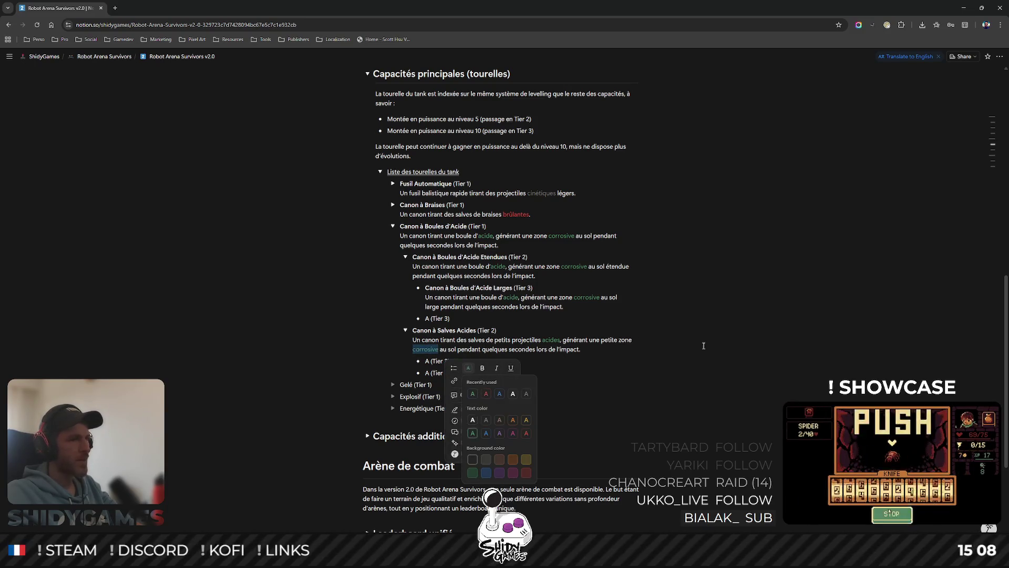
pyautogui.click(476, 395)
pyautogui.scroll(-1, 513, 354)
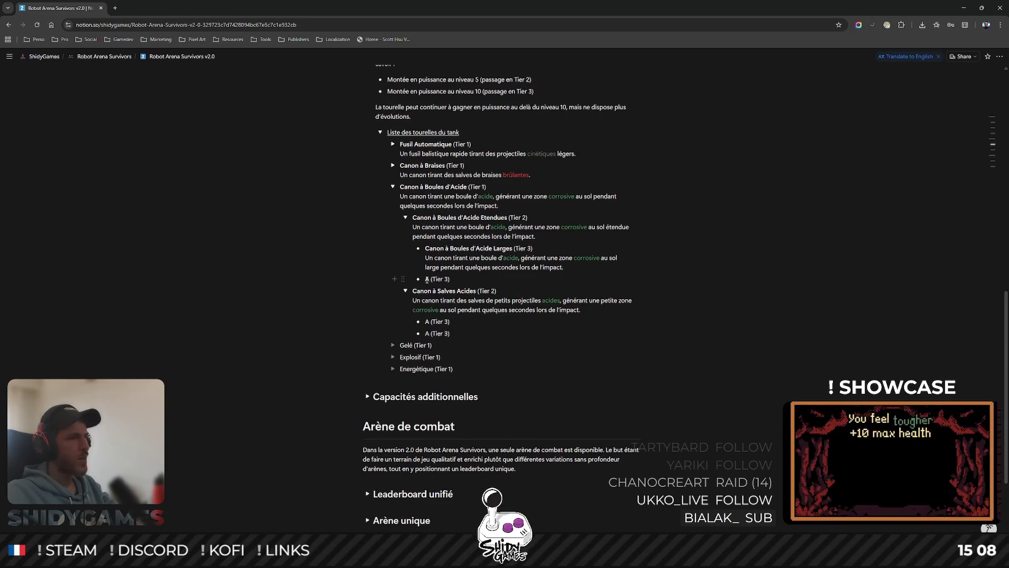
pyautogui.write('Canon à')
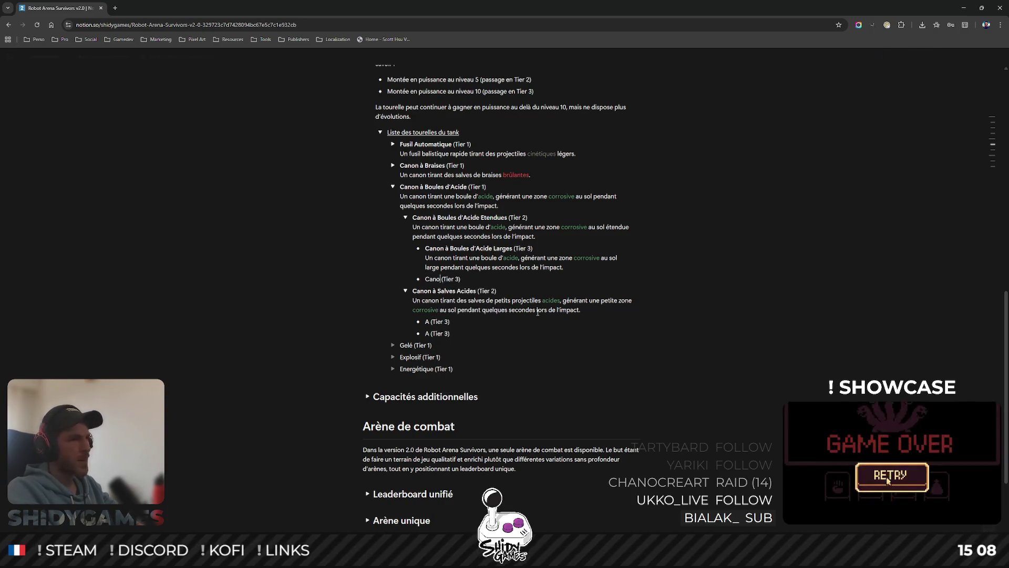
pyautogui.write(' Boules ')
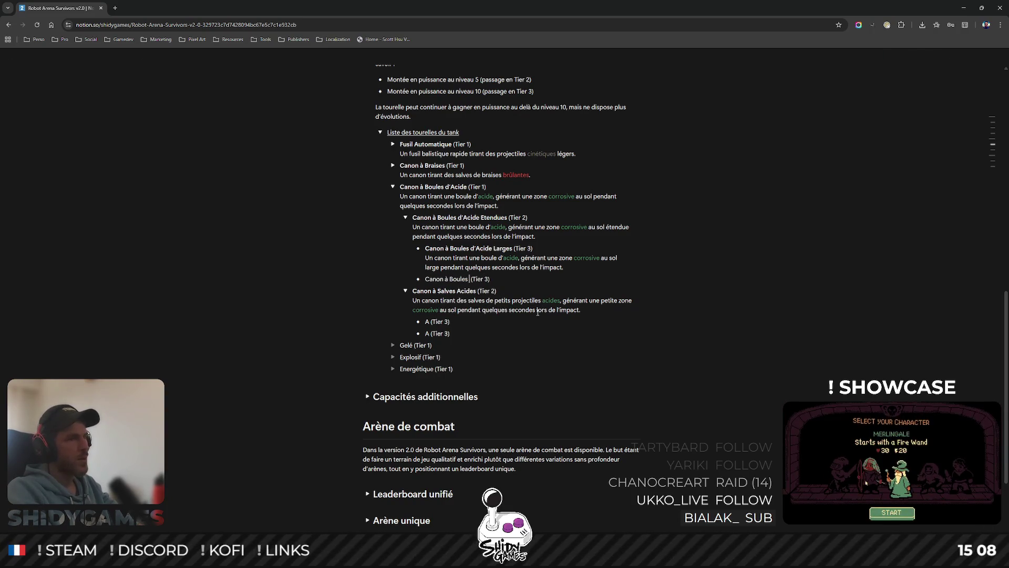
pyautogui.write('d')
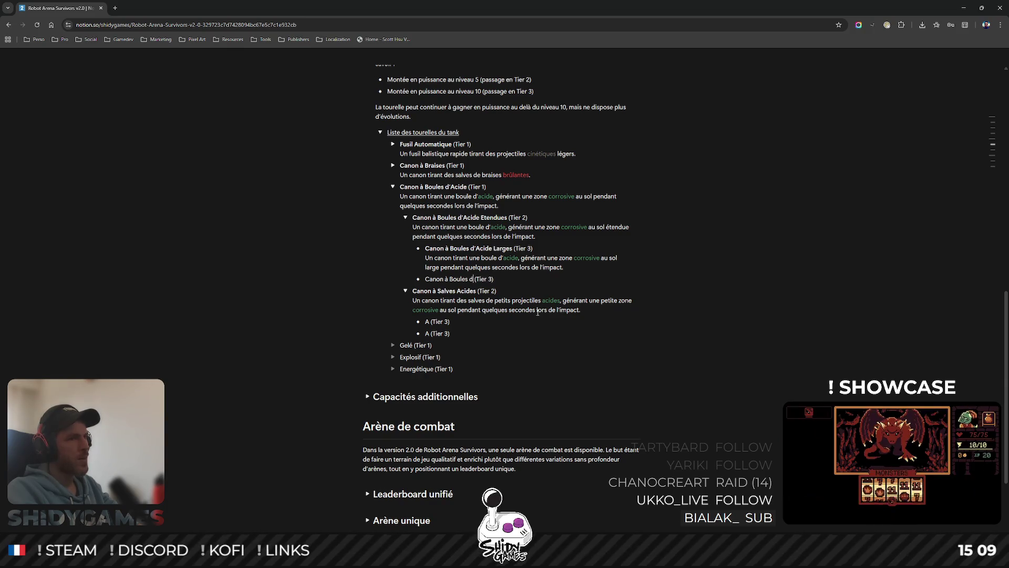
pyautogui.write("'A")
# - Fix the new turret name and change d'Acide to Acides in the Tier 1, Tier 2 and Larges names
pyautogui.press('BackSpace')
pyautogui.press('BackSpace')
pyautogui.write('Acides')
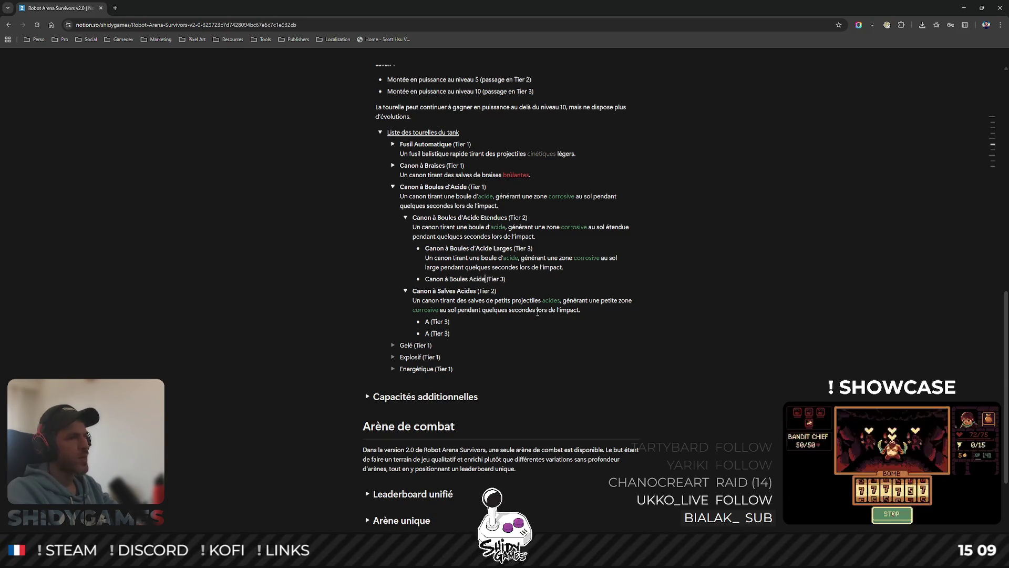
pyautogui.press('BackSpace')
pyautogui.press('BackSpace')
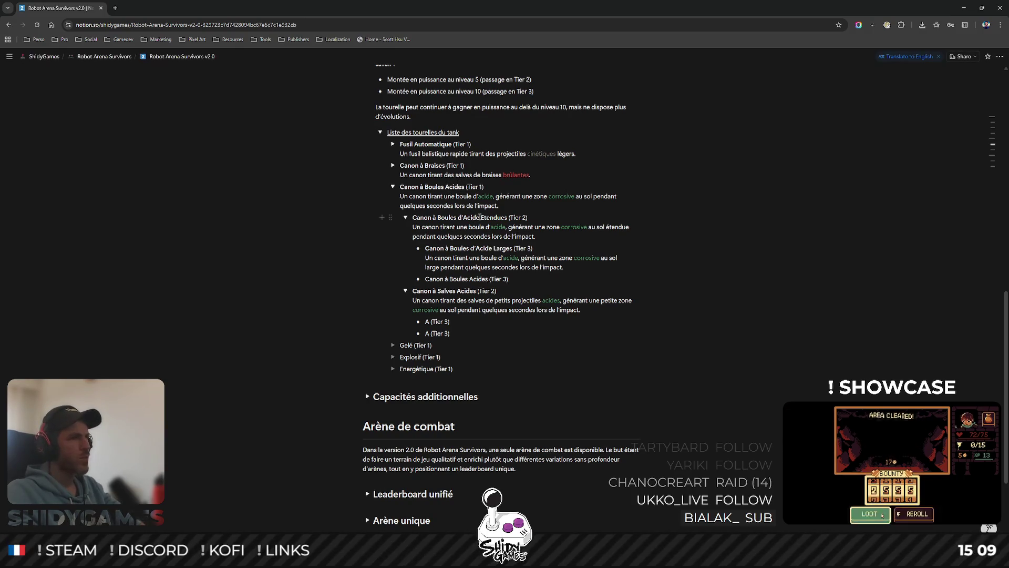
pyautogui.write('s')
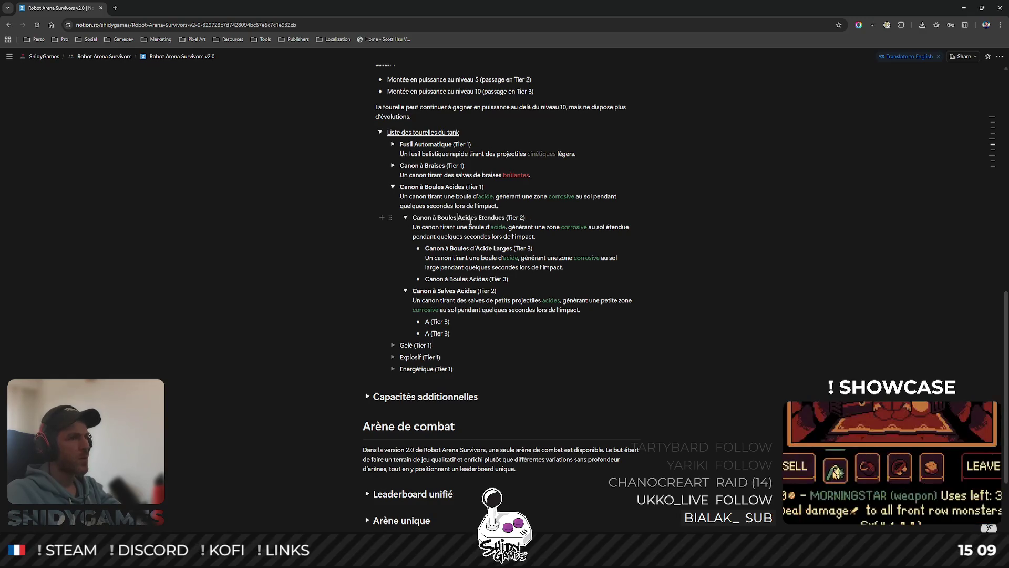
pyautogui.press('BackSpace')
pyautogui.press('BackSpace')
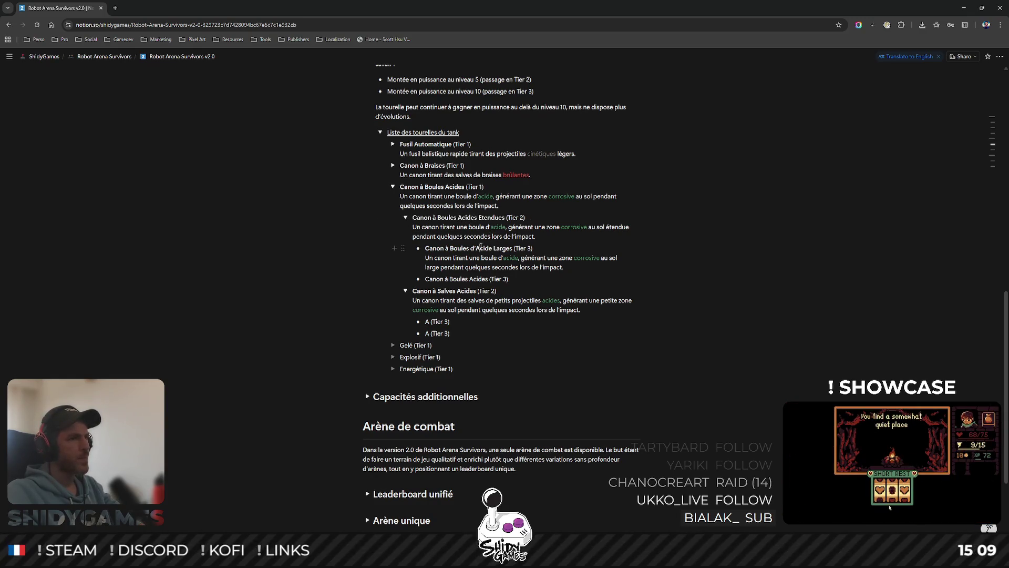
pyautogui.press('BackSpace')
pyautogui.press('BackSpace')
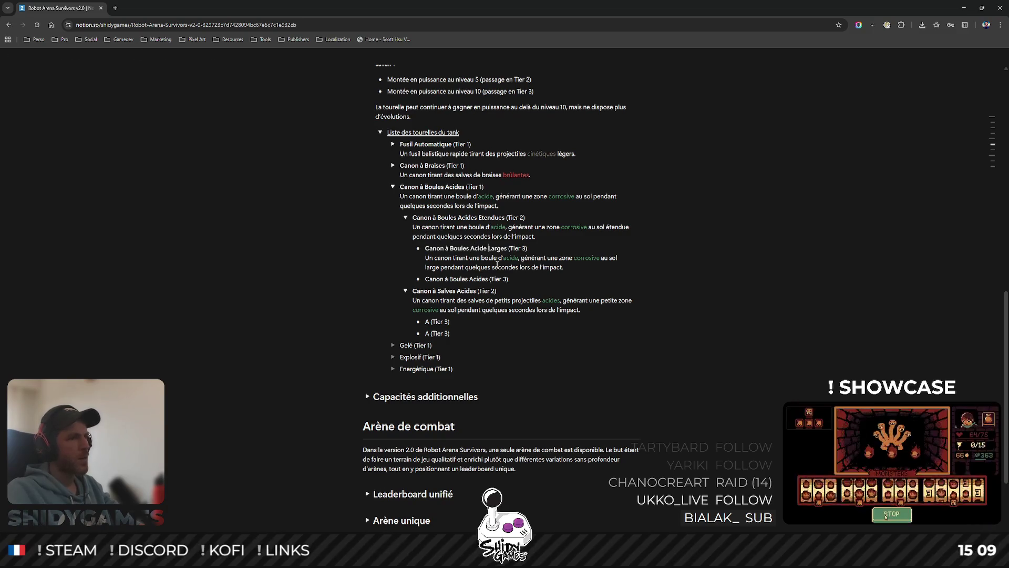
pyautogui.write('s')
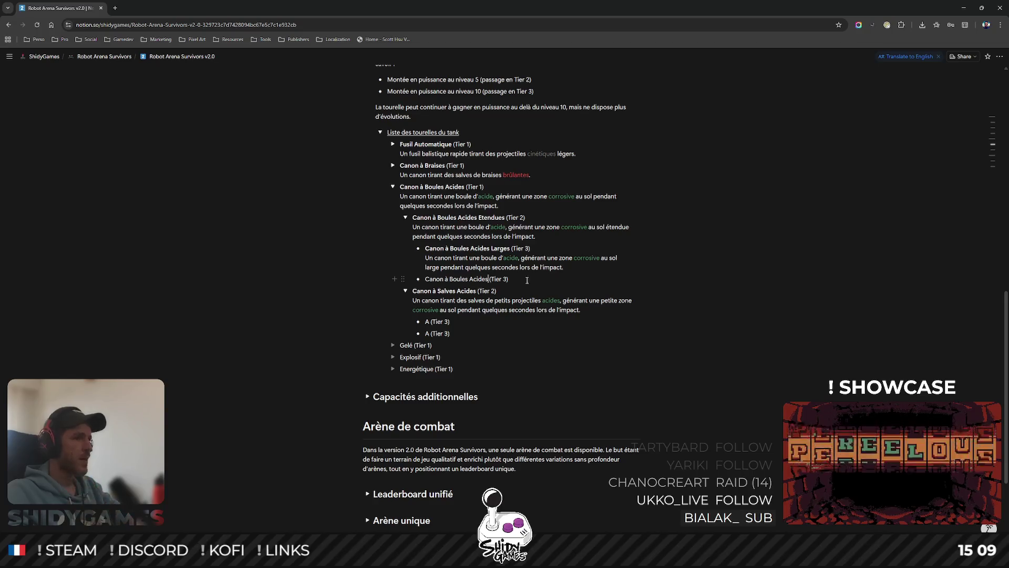
pyautogui.write('Instables')
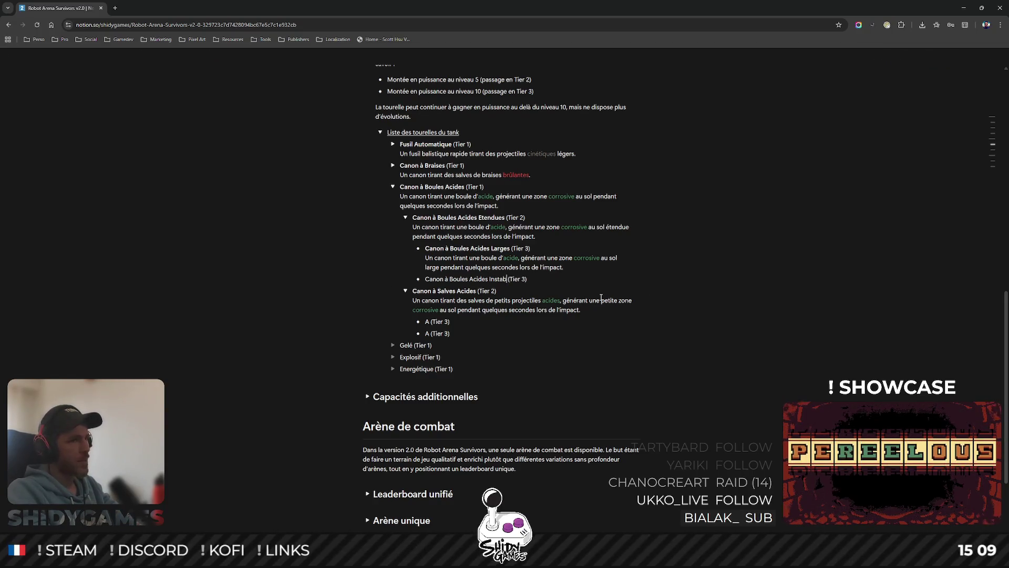
# - Make Canon à Boules Acides Instables bold and start its description line
pyautogui.hotkey('ctrl', 'shift', 'Left')
pyautogui.hotkey('ctrl', 'shift', 'Left')
pyautogui.hotkey('ctrl', 'shift', 'Left')
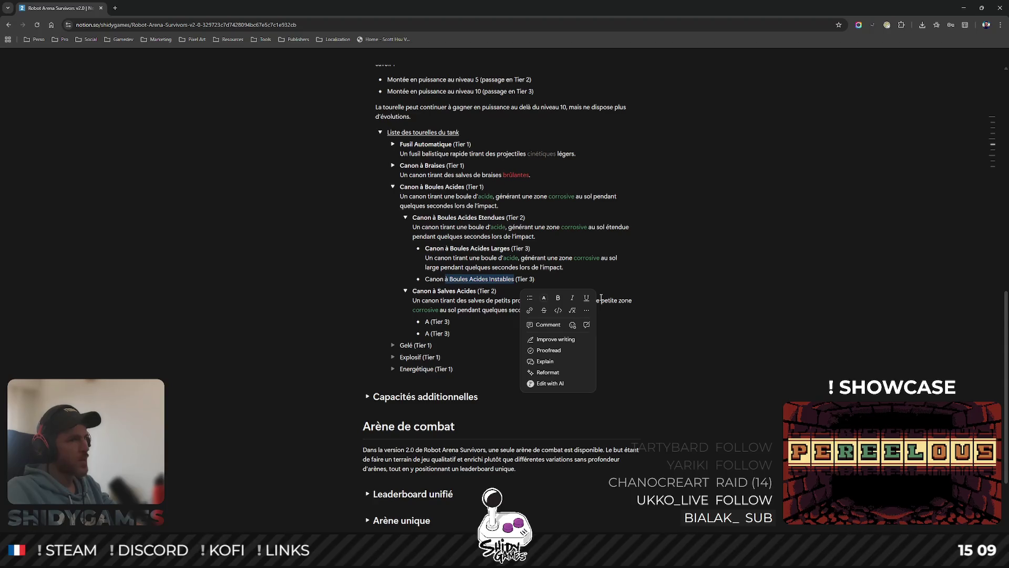
pyautogui.hotkey('ctrl', 'b')
pyautogui.click(559, 282)
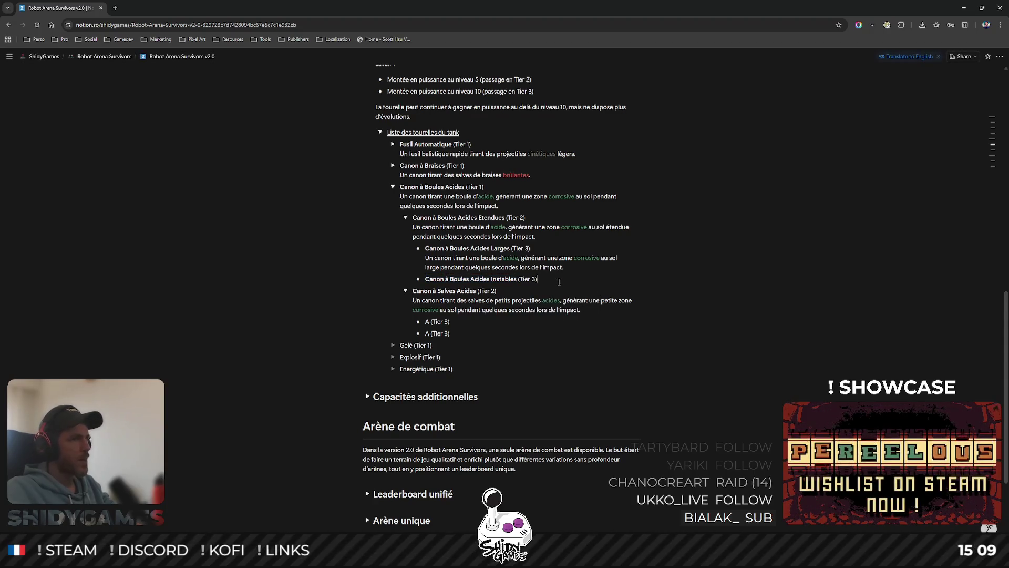
pyautogui.hotkey('shift', 'Return')
pyautogui.write("Un canon tirant une boule d'acide")
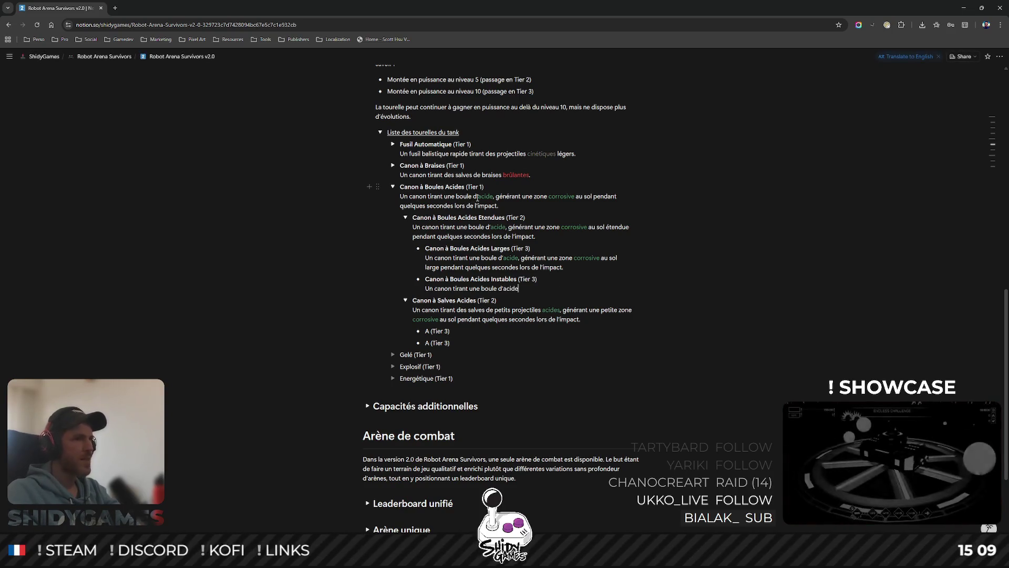
# - Change d'acide to acide in the Tier 1, Tier 2, Larges and Instables descriptions
pyautogui.press('BackSpace')
pyautogui.press('BackSpace')
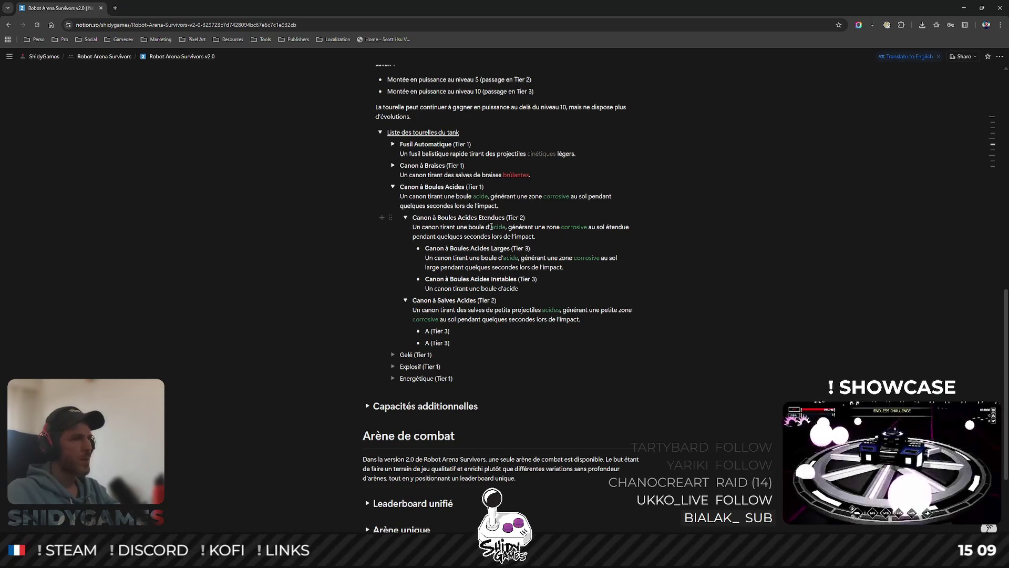
pyautogui.press('BackSpace')
pyautogui.press('BackSpace')
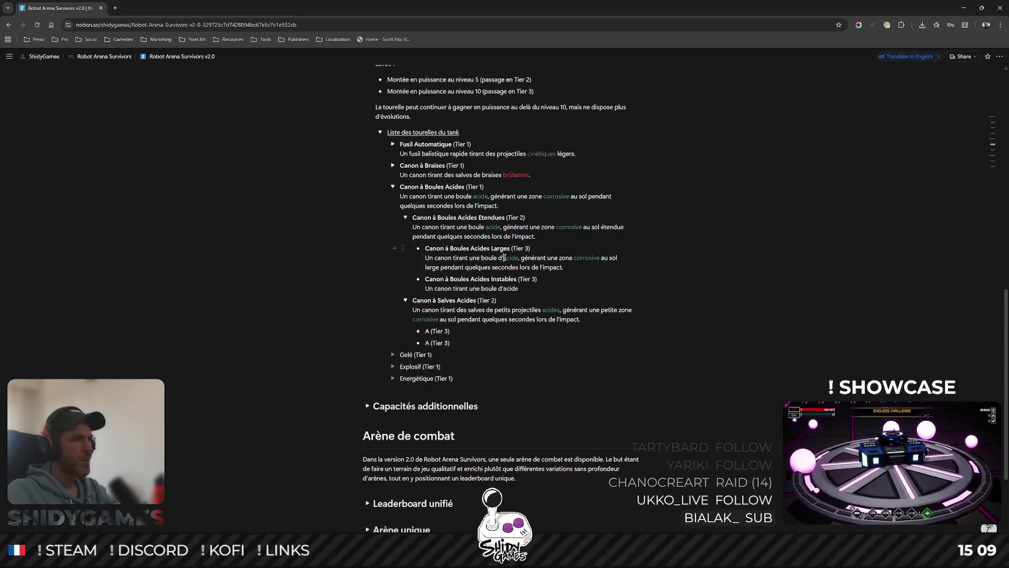
pyautogui.press('BackSpace')
pyautogui.press('BackSpace')
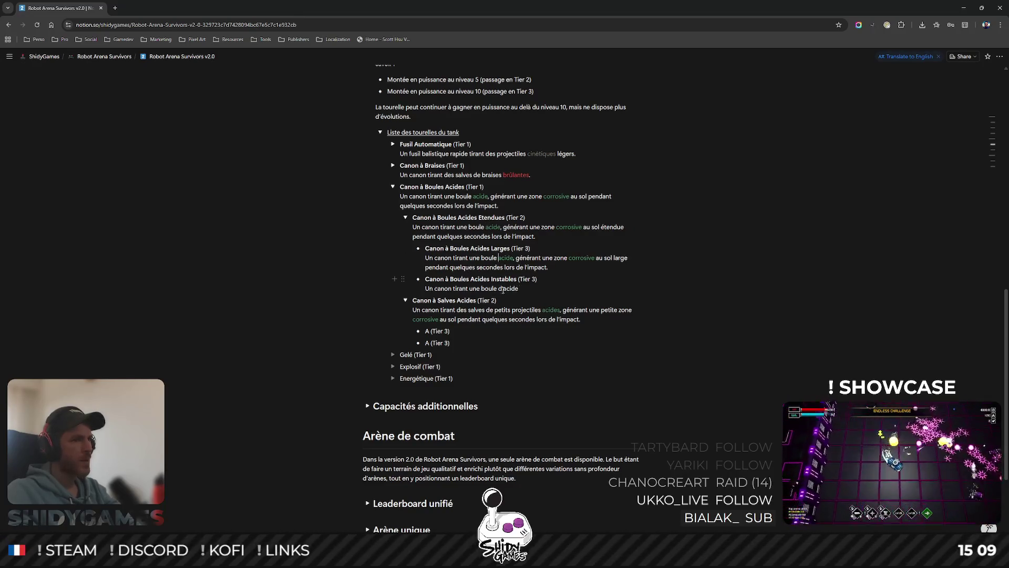
pyautogui.click(502, 289)
pyautogui.press('BackSpace')
pyautogui.press('End')
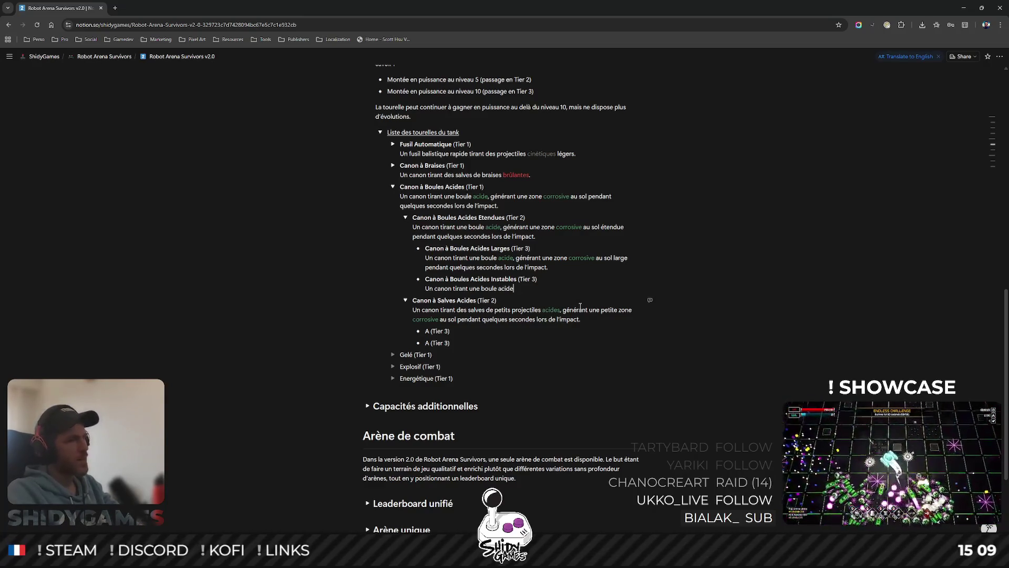
pyautogui.write(' qui gén')
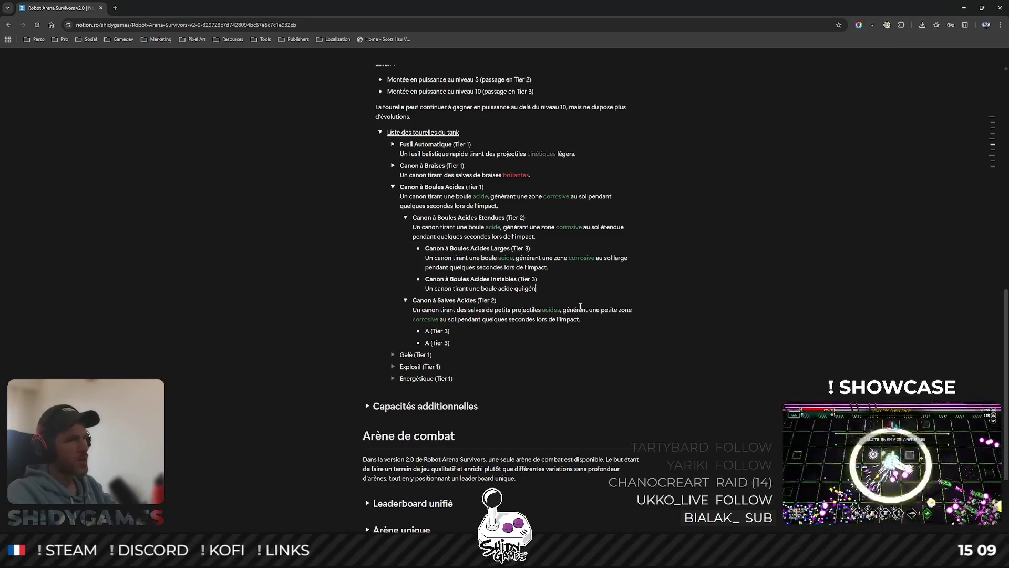
pyautogui.write('èrerant')
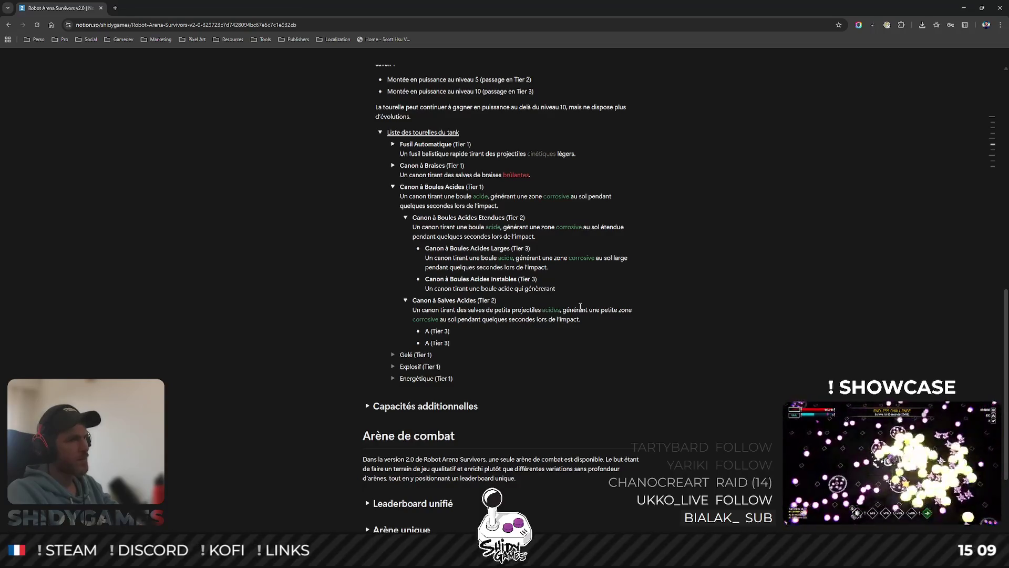
pyautogui.write('c')
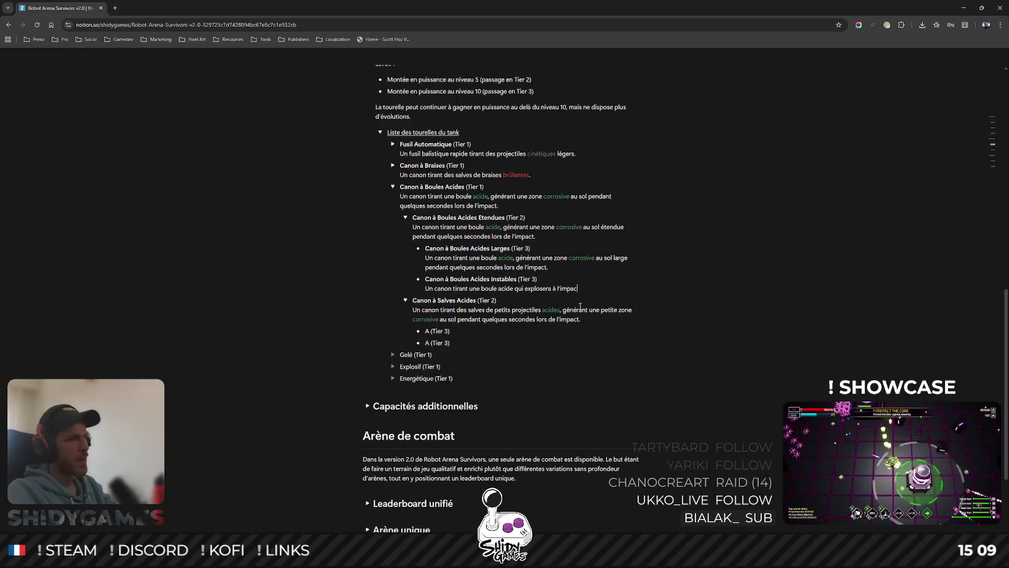
pyautogui.write('t et géné')
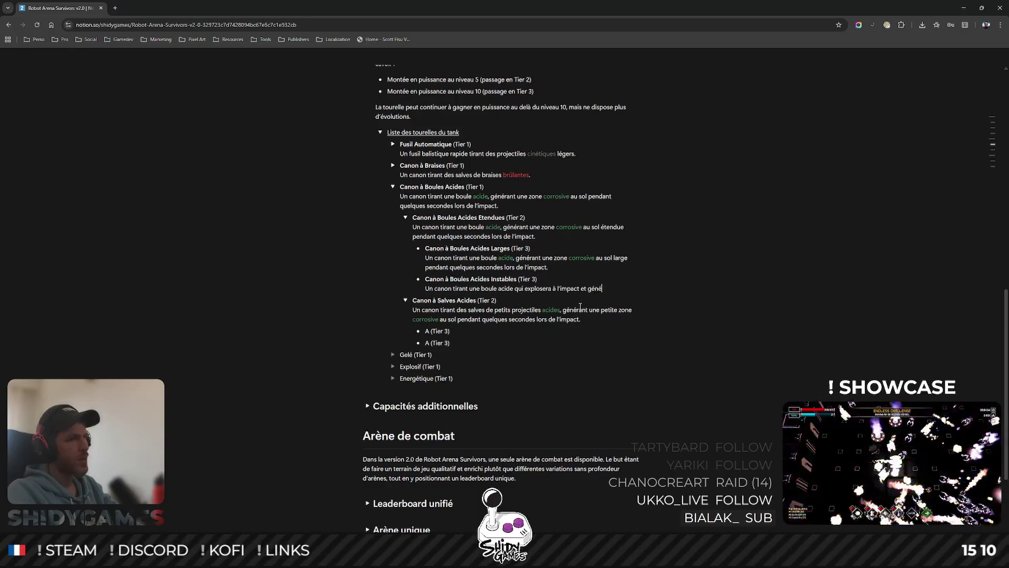
pyautogui.write('èrerea')
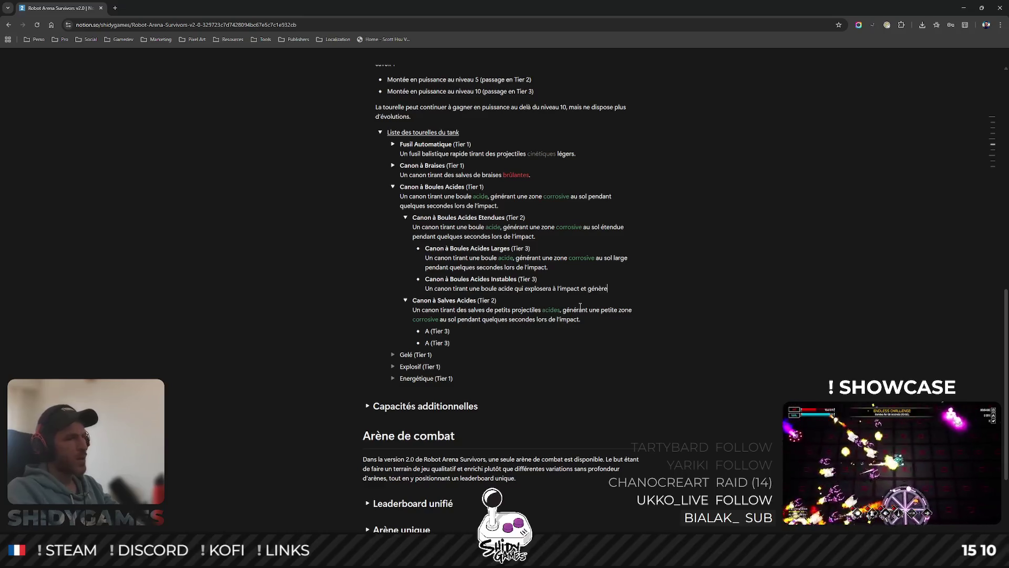
# - Write the Instables description: an exploding acid ball splitting into projectiles leaving corrosive zones
pyautogui.press('BackSpace')
pyautogui.press('BackSpace')
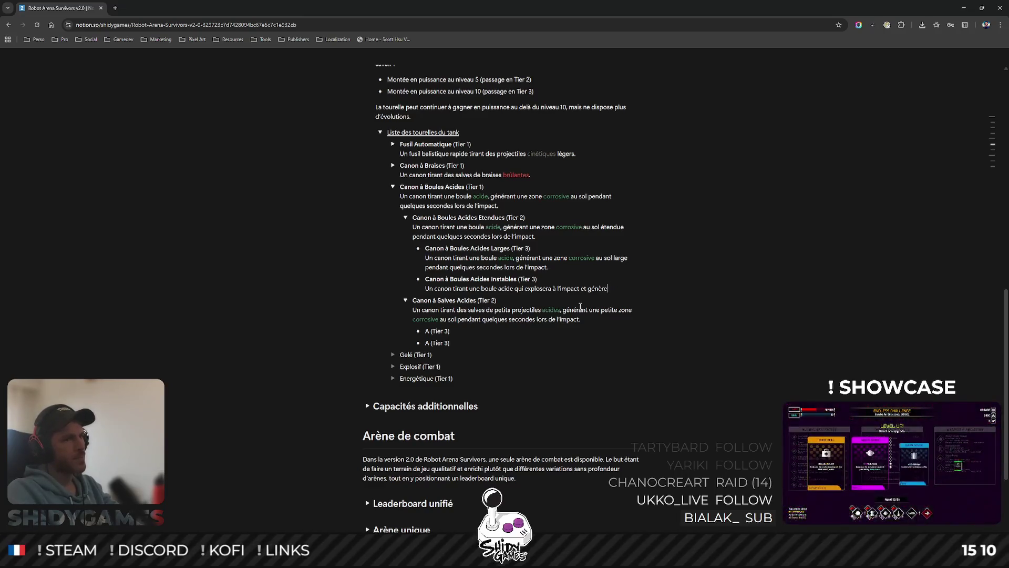
pyautogui.press('BackSpace')
pyautogui.press('BackSpace')
pyautogui.press('BackSpace')
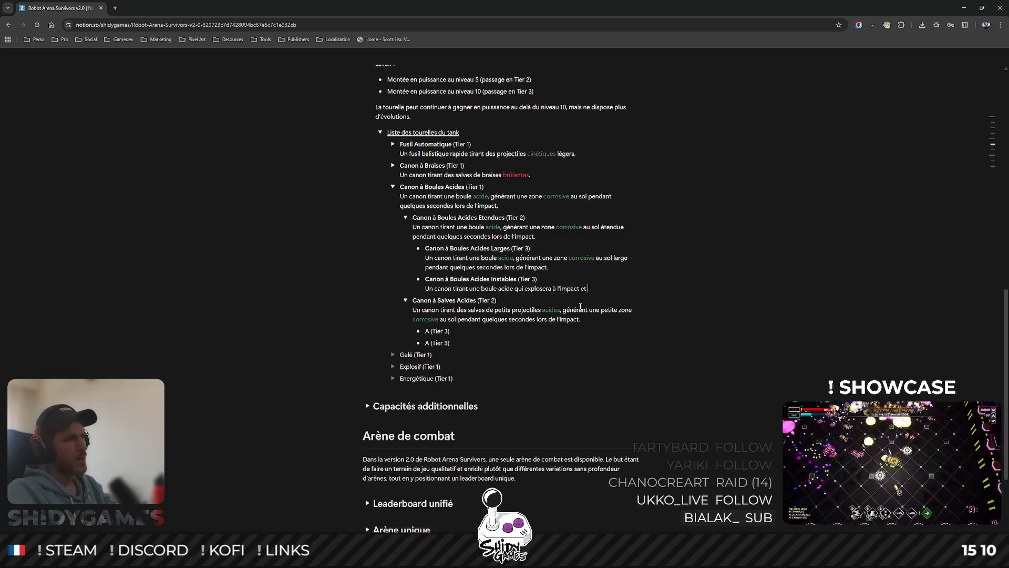
pyautogui.write('se divisera ')
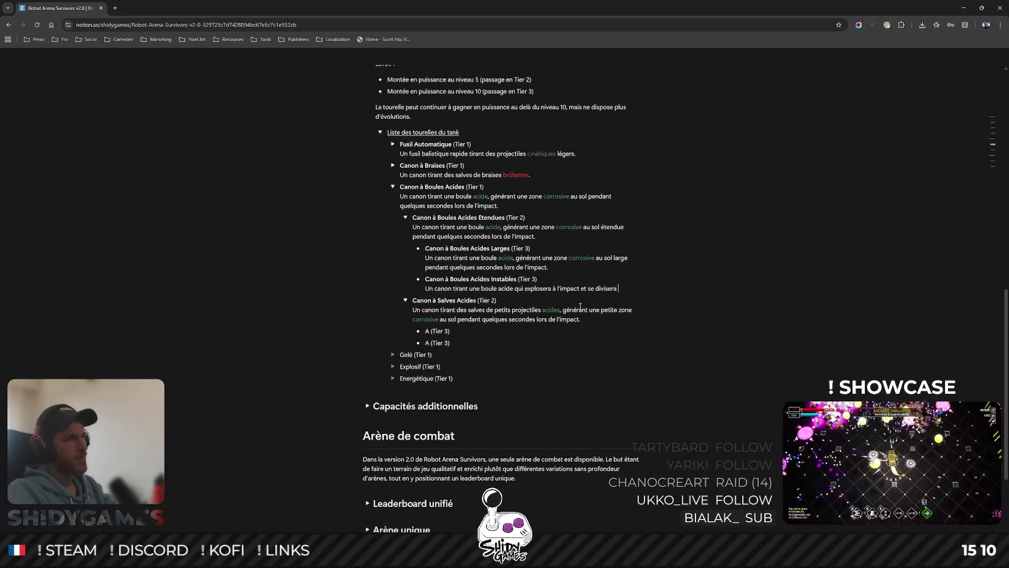
pyautogui.write('en petits projectiles acides dans to')
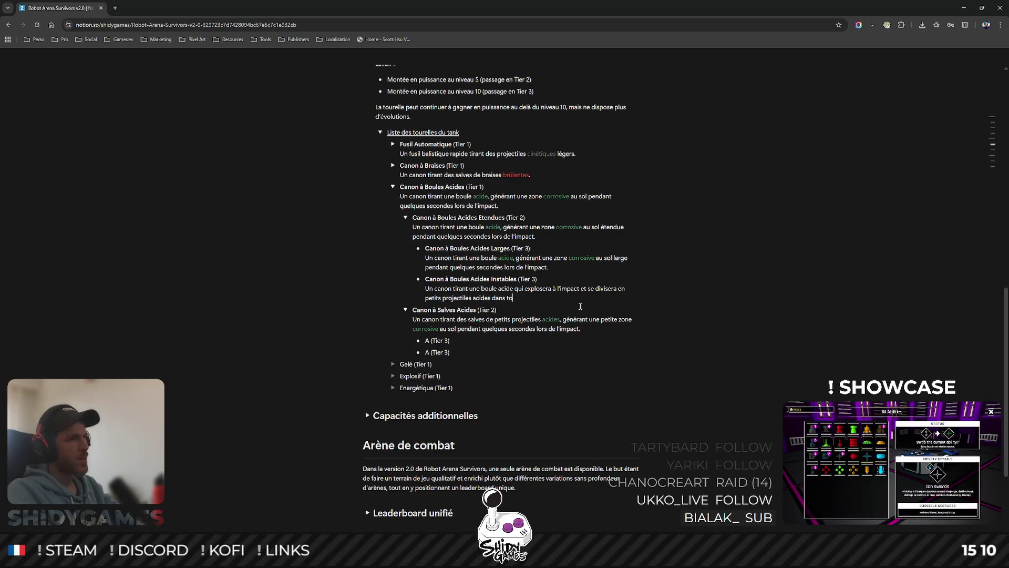
pyautogui.write('utes les directions.')
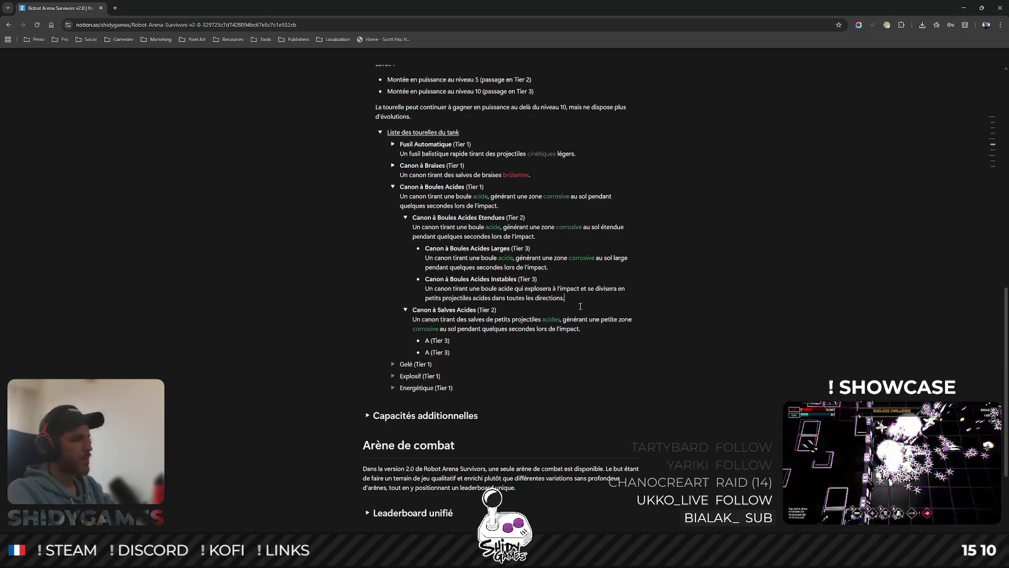
pyautogui.write('Les petits projectiles')
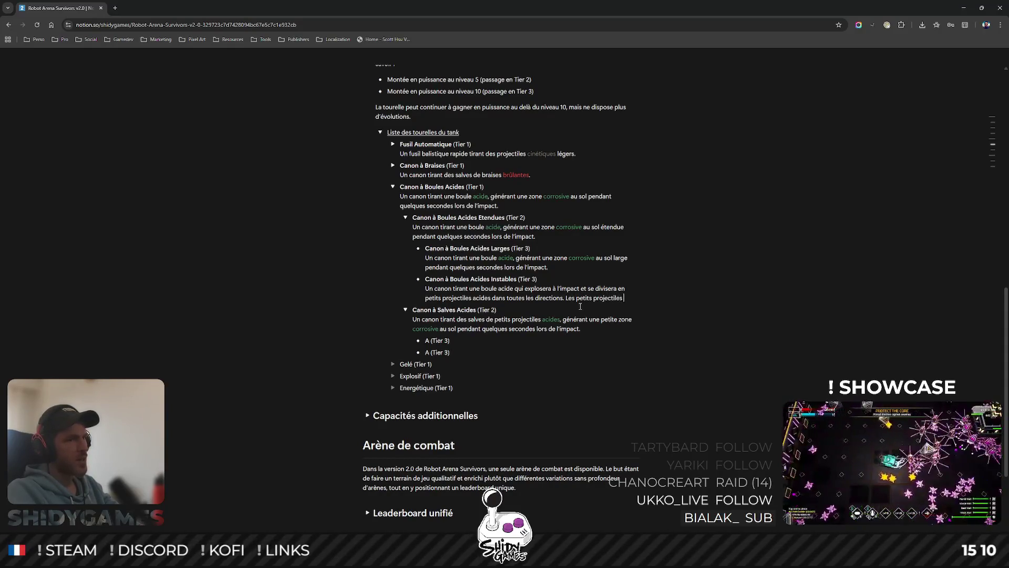
pyautogui.write(' généreront de petites zones corrosi')
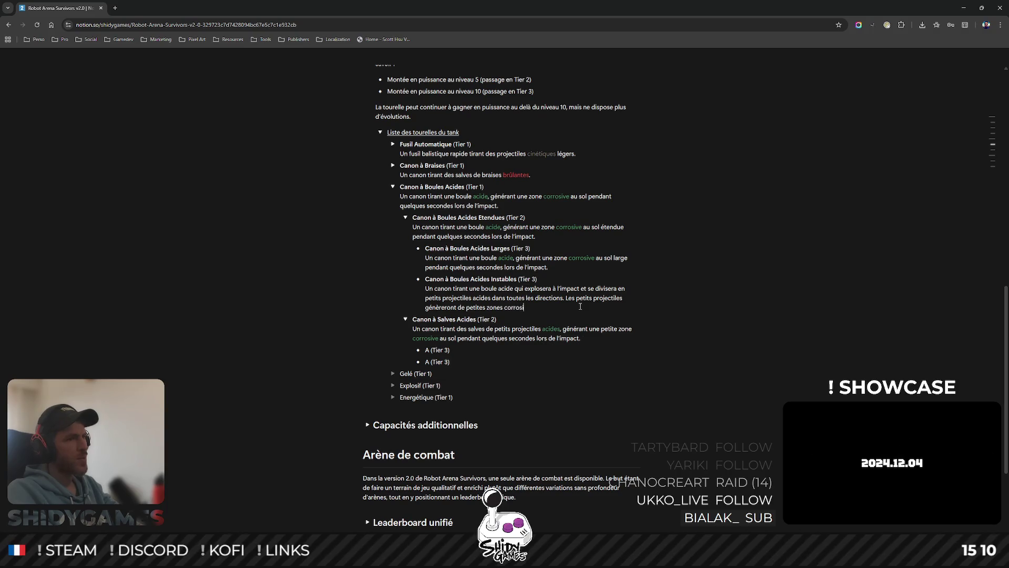
pyautogui.write('ves au sol')
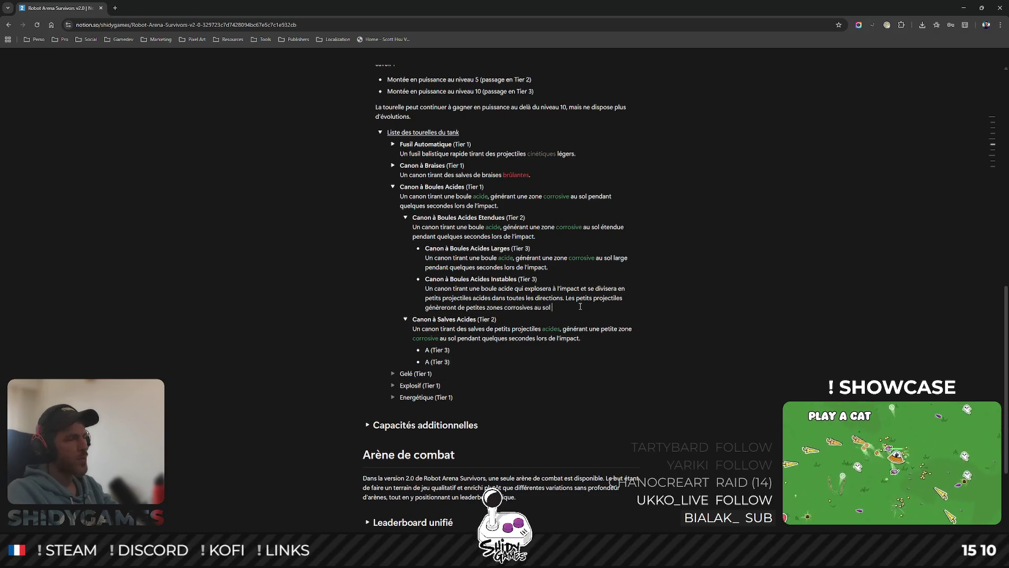
pyautogui.write(' uBackSpace')
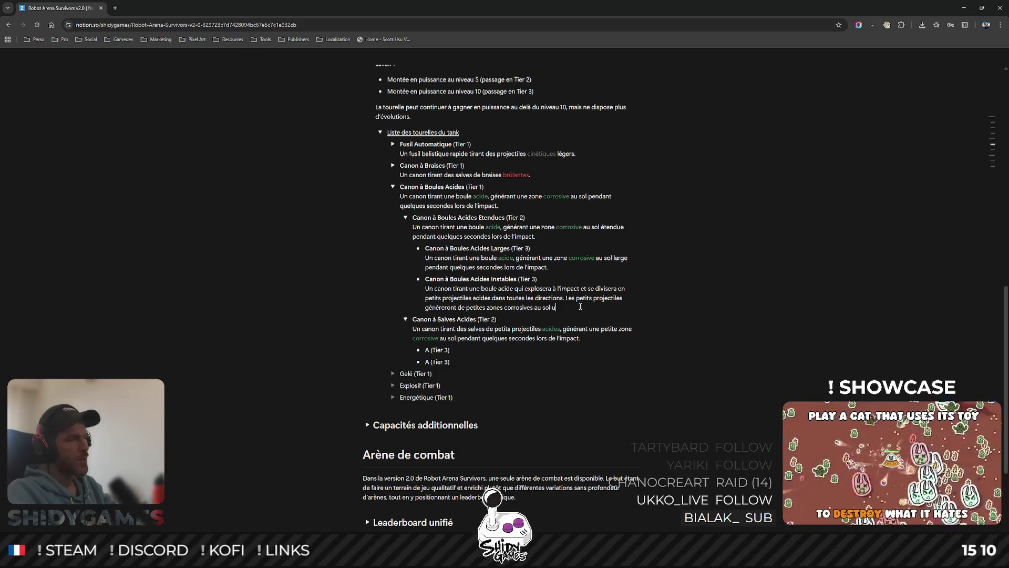
pyautogui.write('lors de leurs')
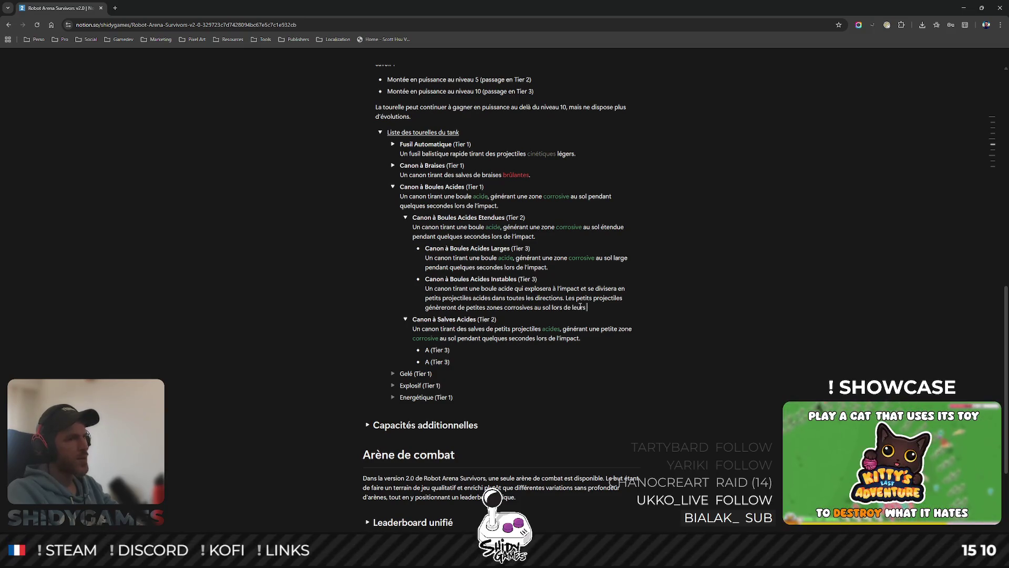
pyautogui.write(' impacts respect')
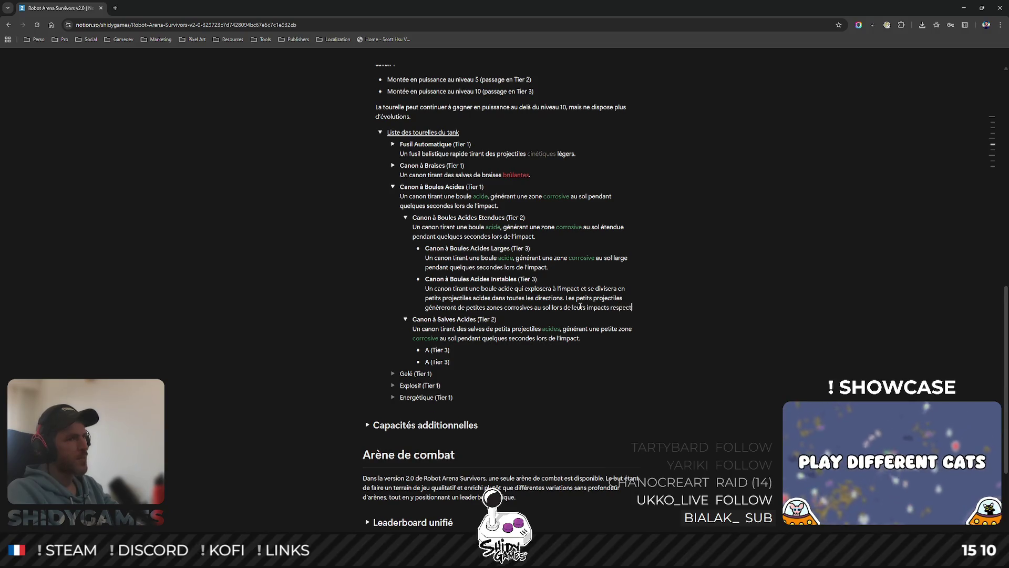
pyautogui.write('ifs.')
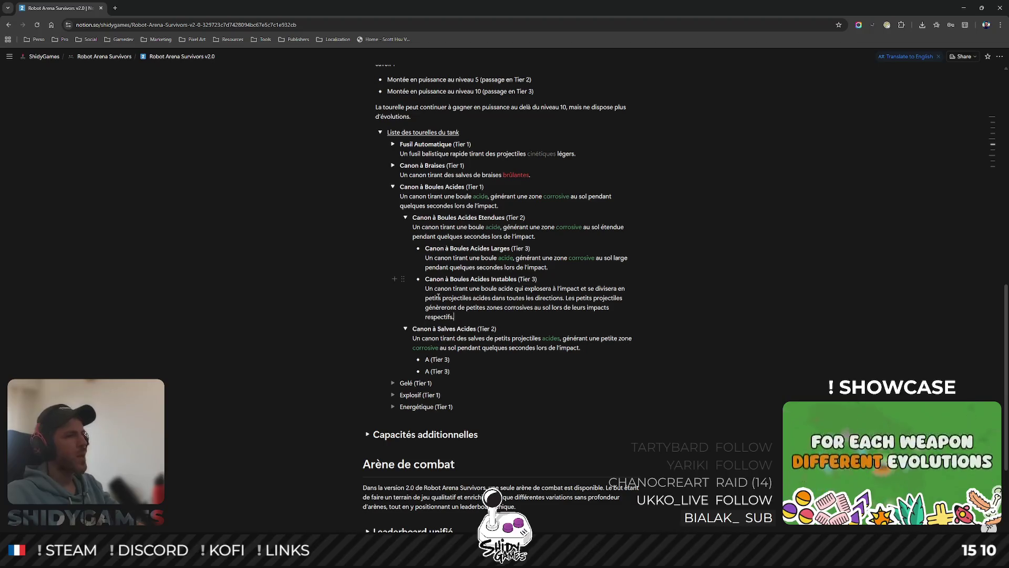
# - Colour acide, acides and corrosives green in the Instables description
pyautogui.doubleClick(503, 289)
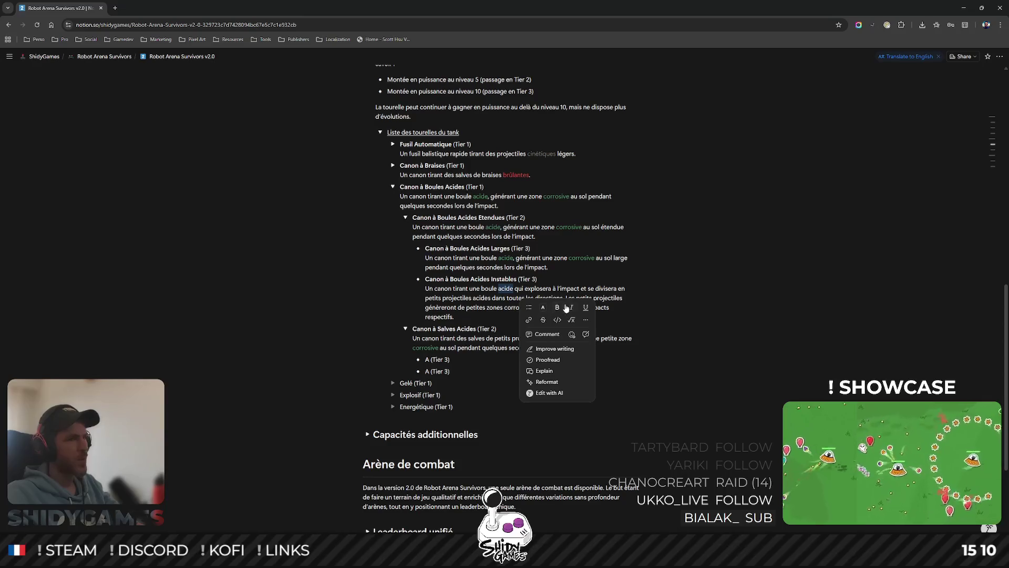
pyautogui.click(543, 307)
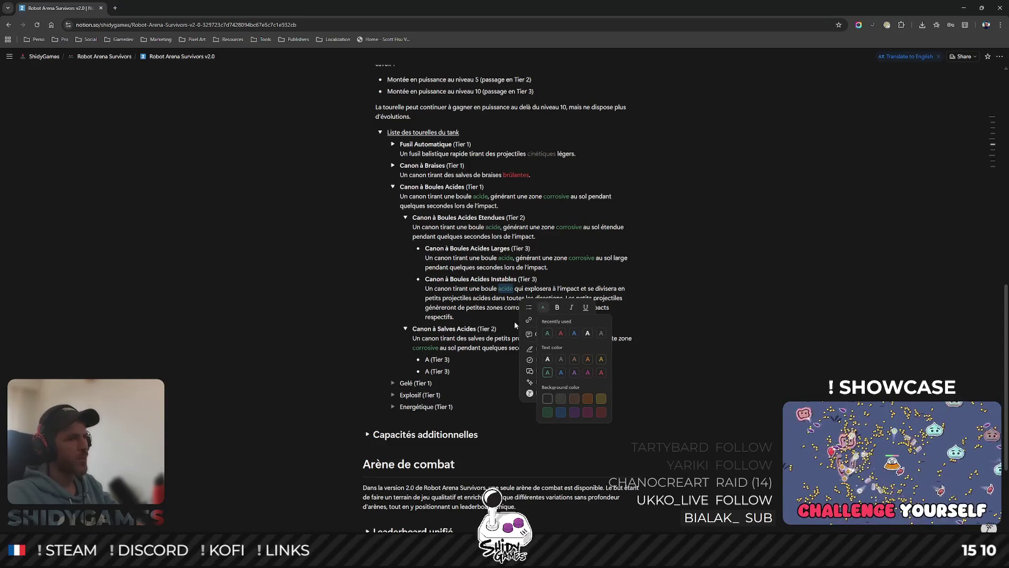
pyautogui.click(548, 372)
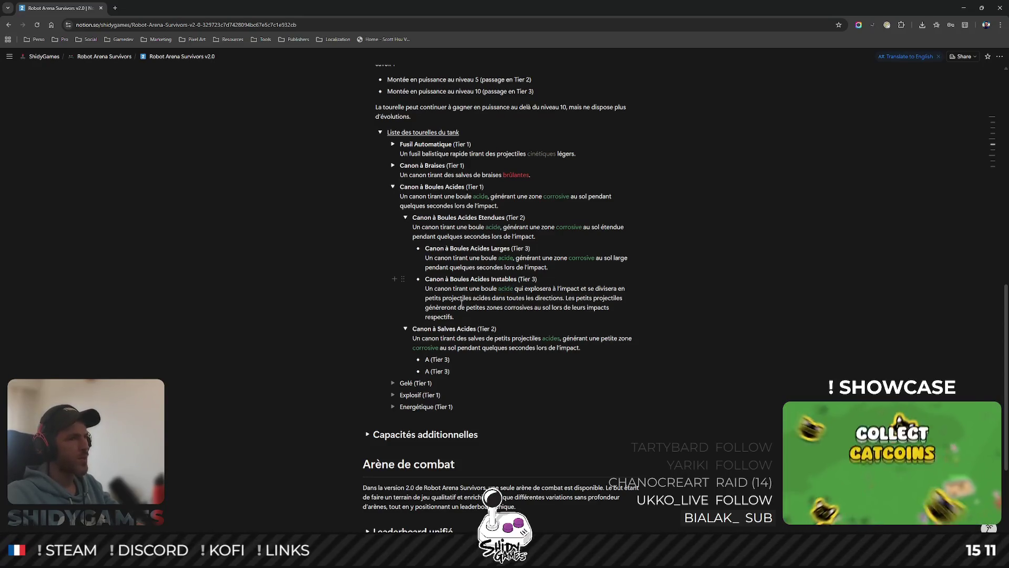
pyautogui.moveTo(473, 297); pyautogui.dragTo(492, 298)
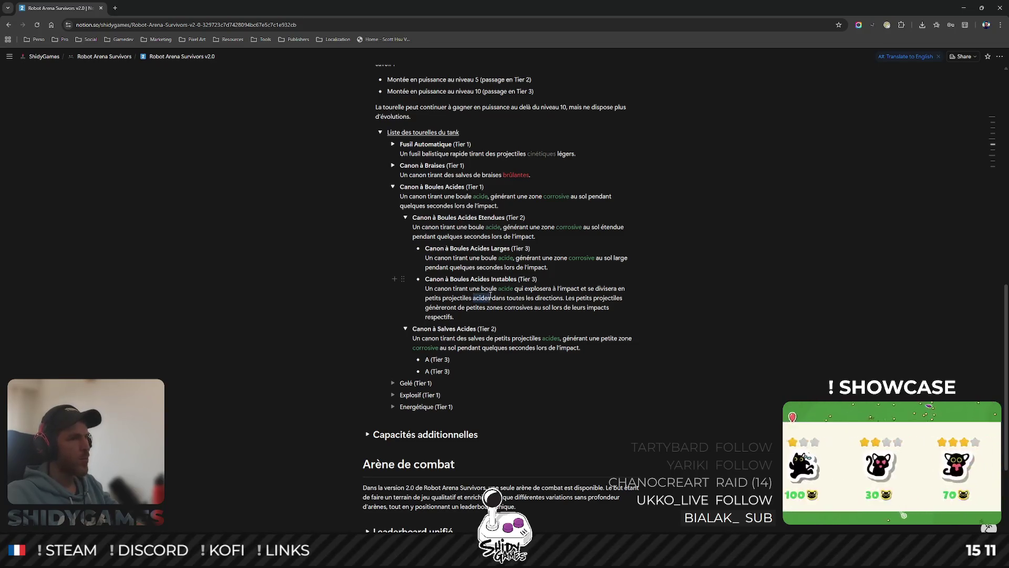
pyautogui.click(521, 316)
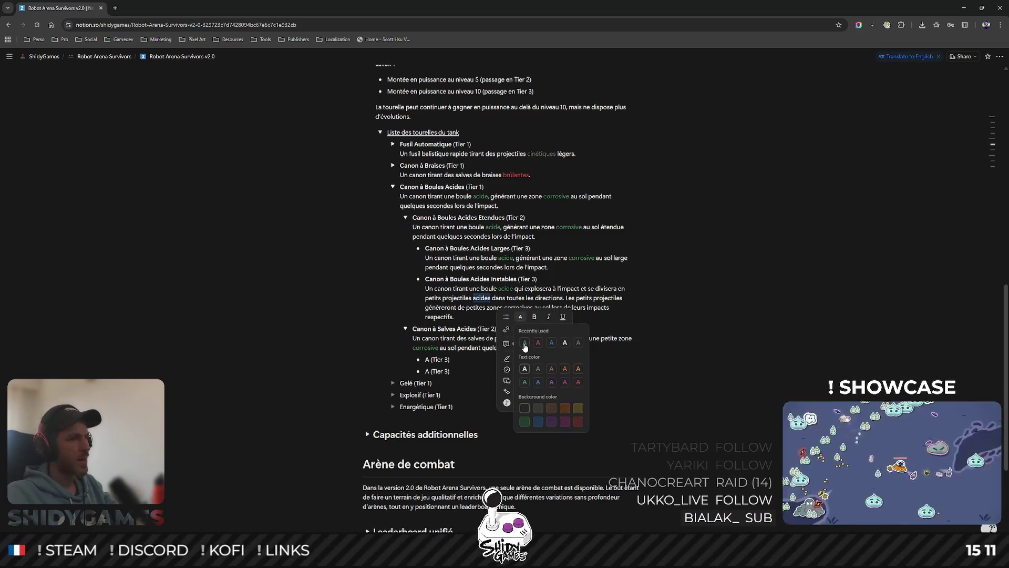
pyautogui.click(524, 380)
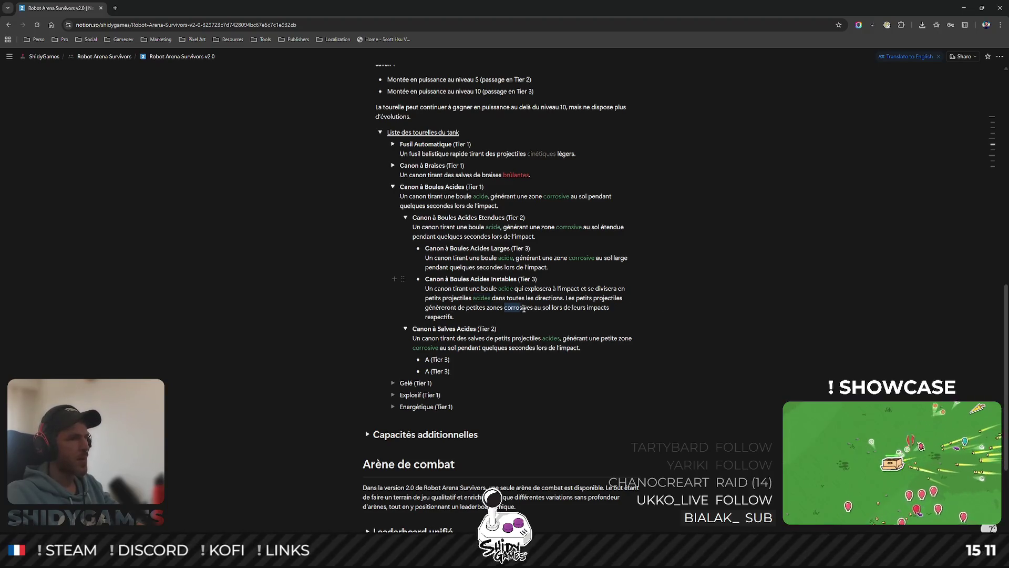
pyautogui.moveTo(524, 308); pyautogui.dragTo(535, 307)
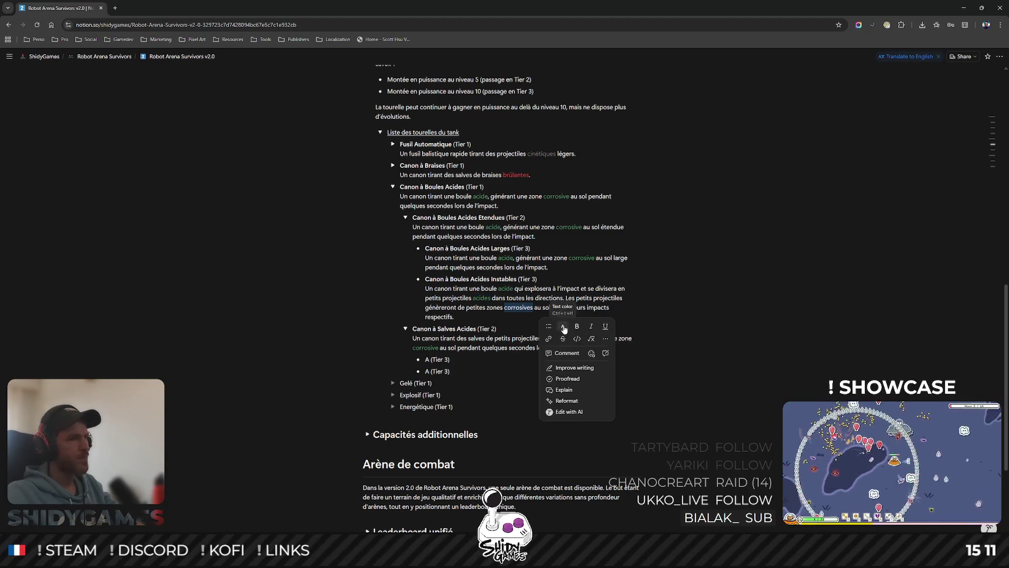
pyautogui.click(561, 309)
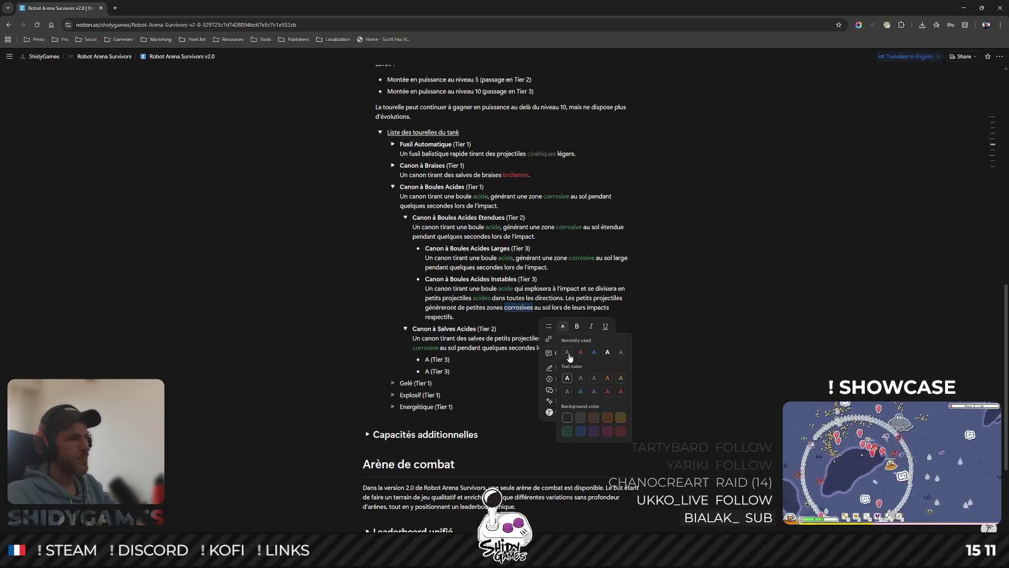
pyautogui.click(567, 357)
pyautogui.scroll(3, 733, 300)
pyautogui.scroll(-3, 733, 300)
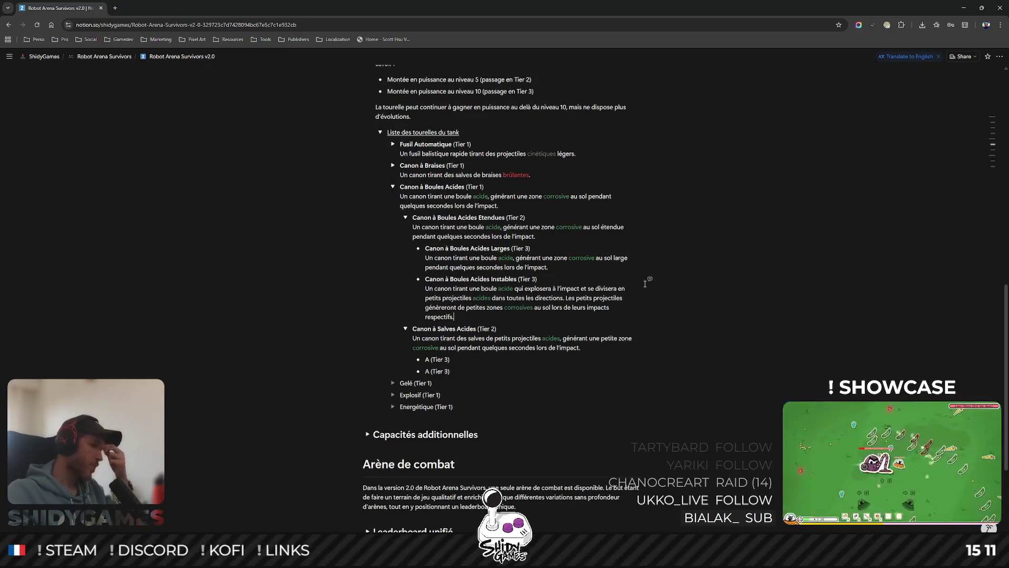
pyautogui.scroll(-1, 645, 282)
pyautogui.scroll(2, 645, 284)
pyautogui.scroll(1, 644, 284)
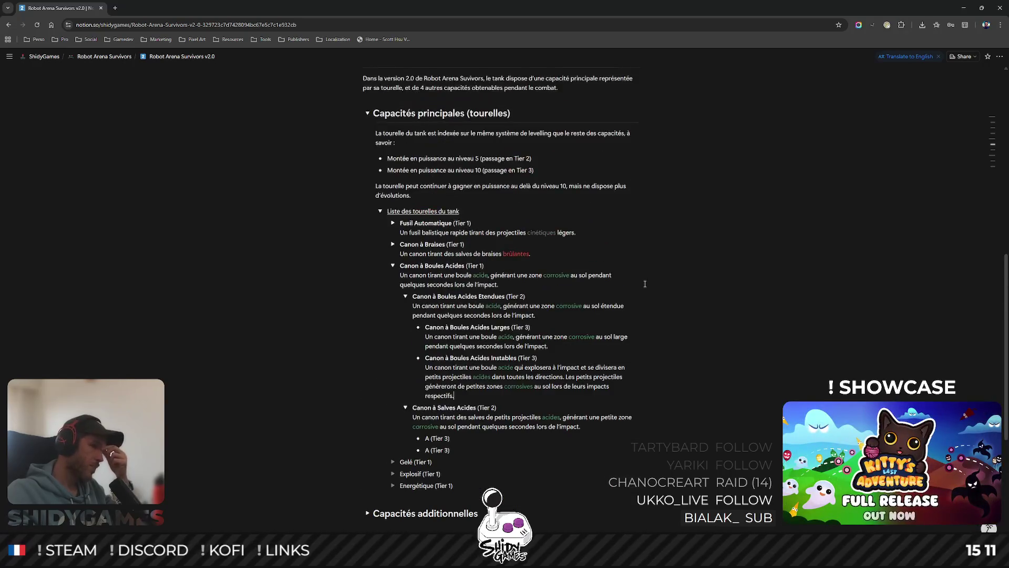
pyautogui.scroll(-1, 646, 284)
pyautogui.scroll(3, 645, 284)
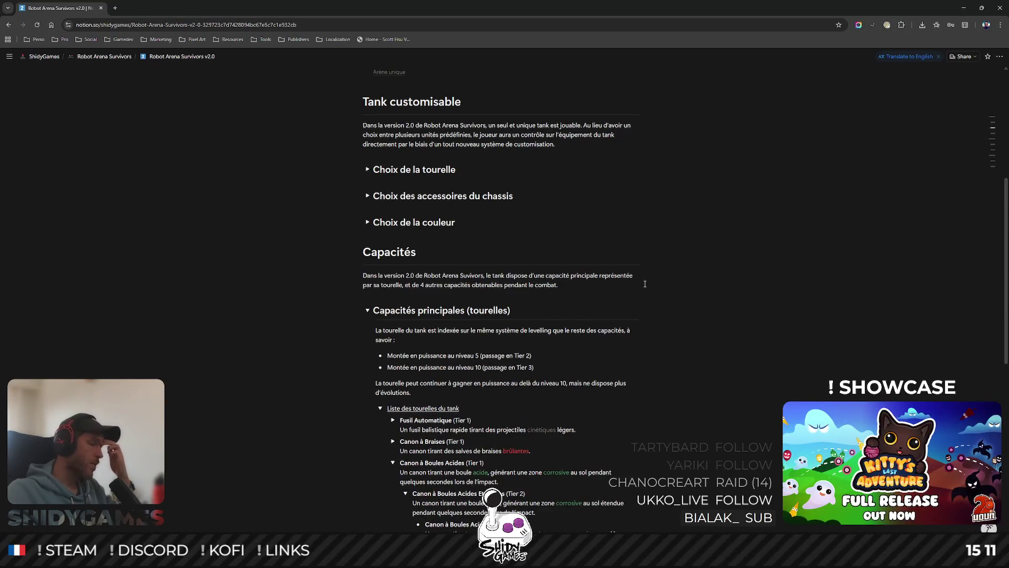
pyautogui.scroll(3, 646, 285)
pyautogui.scroll(3, 645, 284)
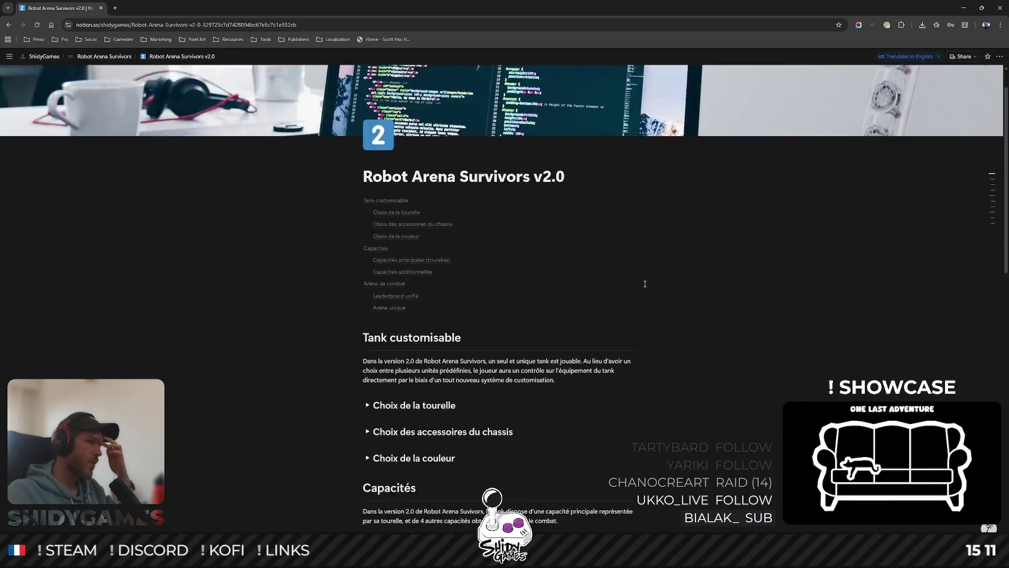
pyautogui.scroll(-4, 645, 284)
pyautogui.scroll(-3, 645, 283)
pyautogui.scroll(-1, 645, 284)
pyautogui.scroll(1, 645, 284)
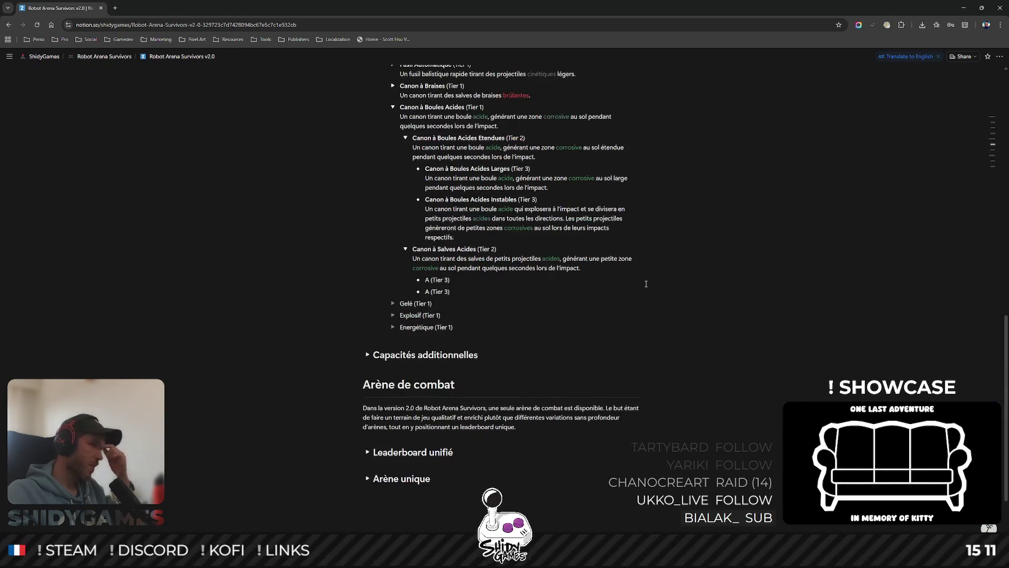
pyautogui.scroll(1, 495, 268)
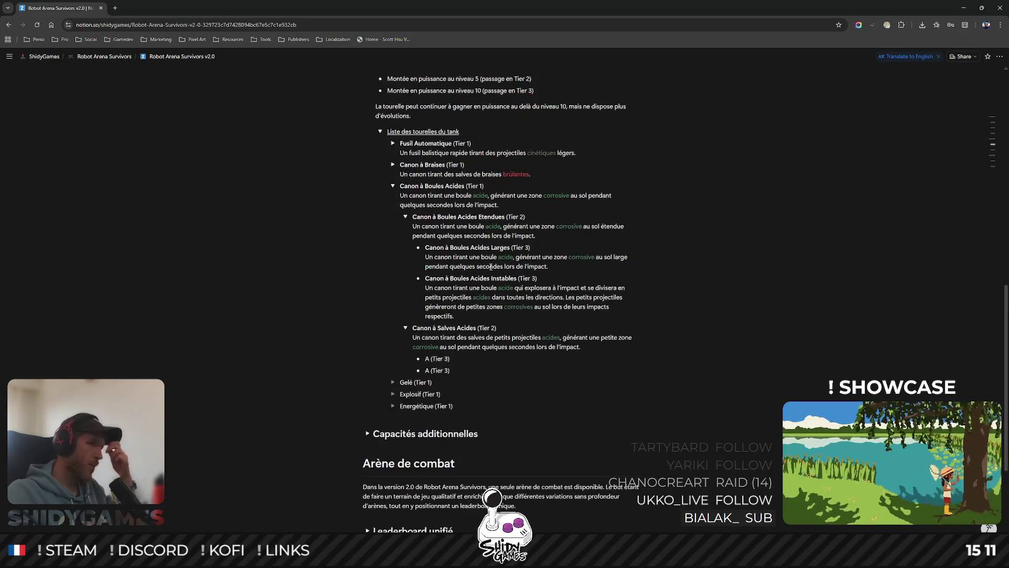
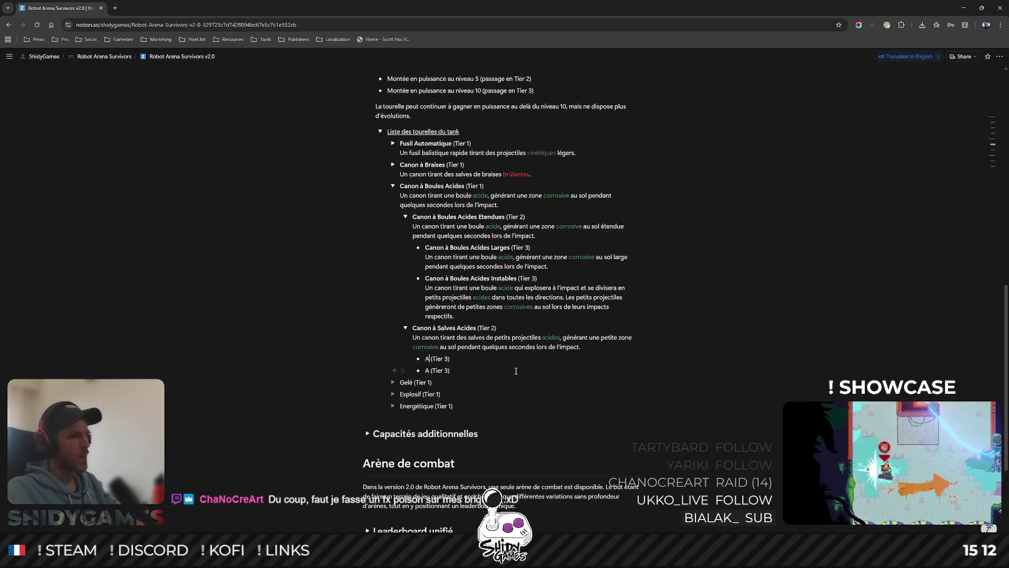
# - Replace the first 'A (Tier 3)' placeholder with 'Canon à Salves Acides Rebondissantes' and select the new name
pyautogui.press('BackSpace')
pyautogui.write('Canon')
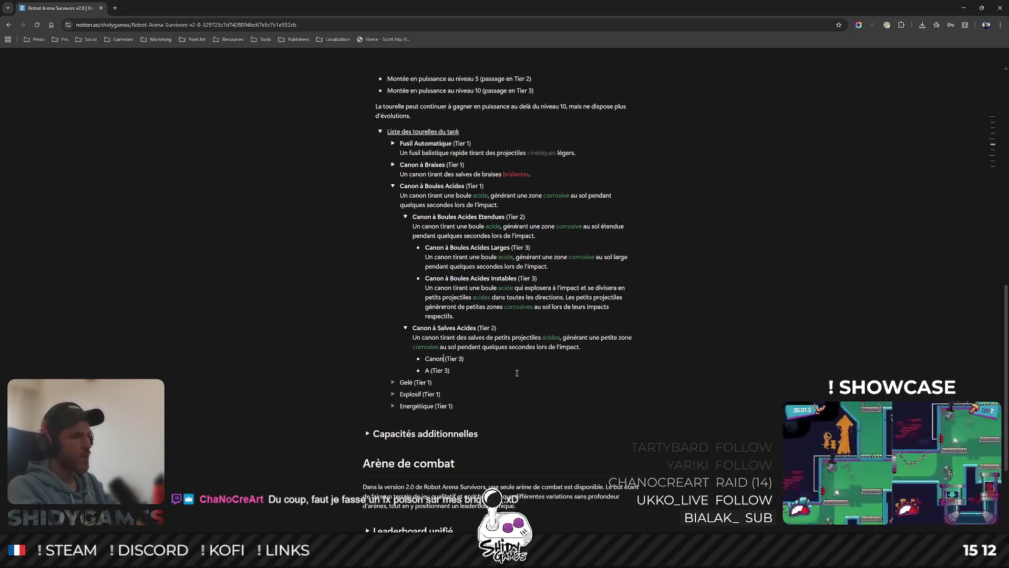
pyautogui.write(' à Salves Acides')
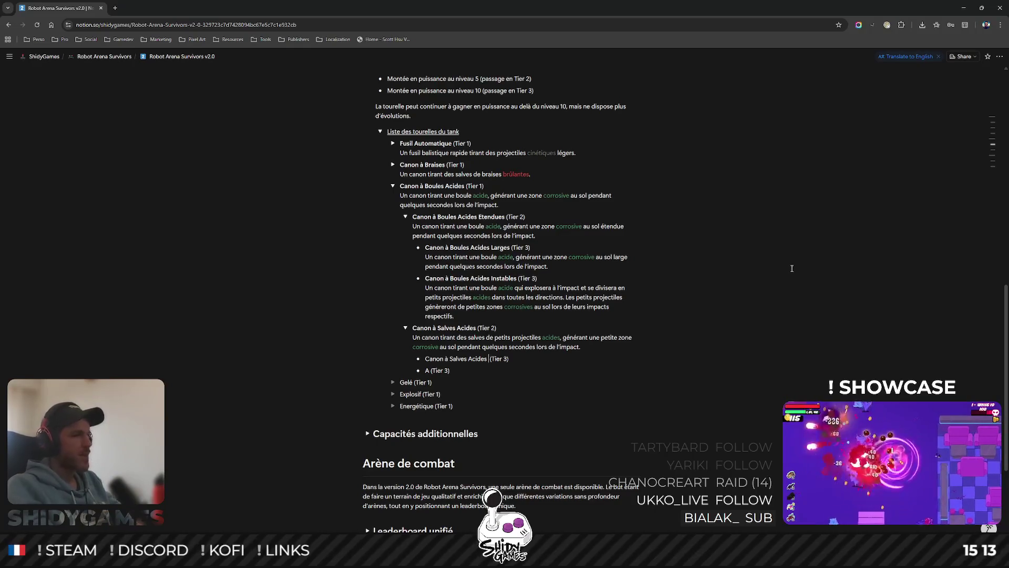
pyautogui.write('Rel')
pyautogui.press('BackSpace')
pyautogui.write('bon')
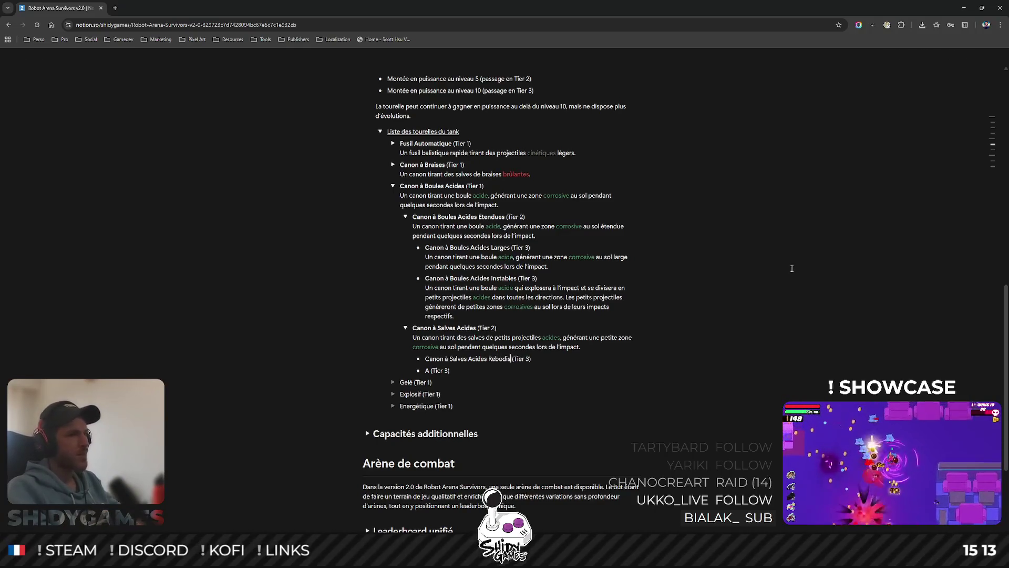
pyautogui.write('dissan')
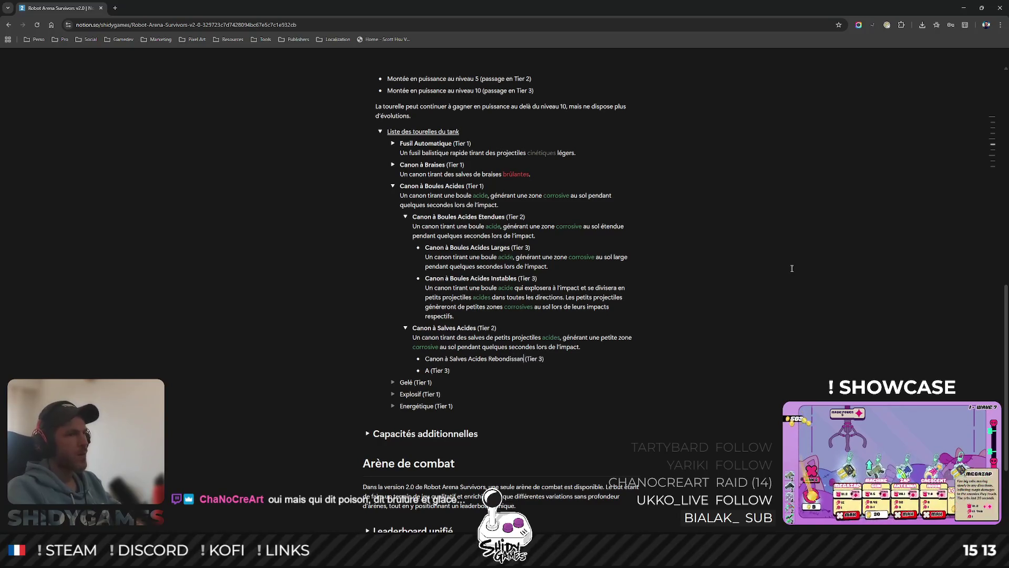
pyautogui.write('tes')
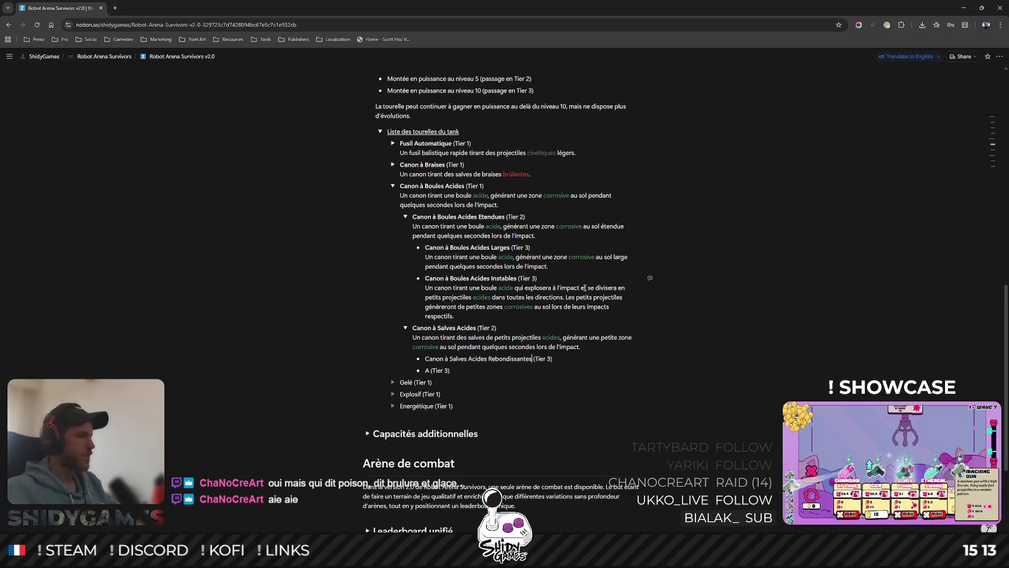
pyautogui.moveTo(530, 359); pyautogui.dragTo(425, 359)
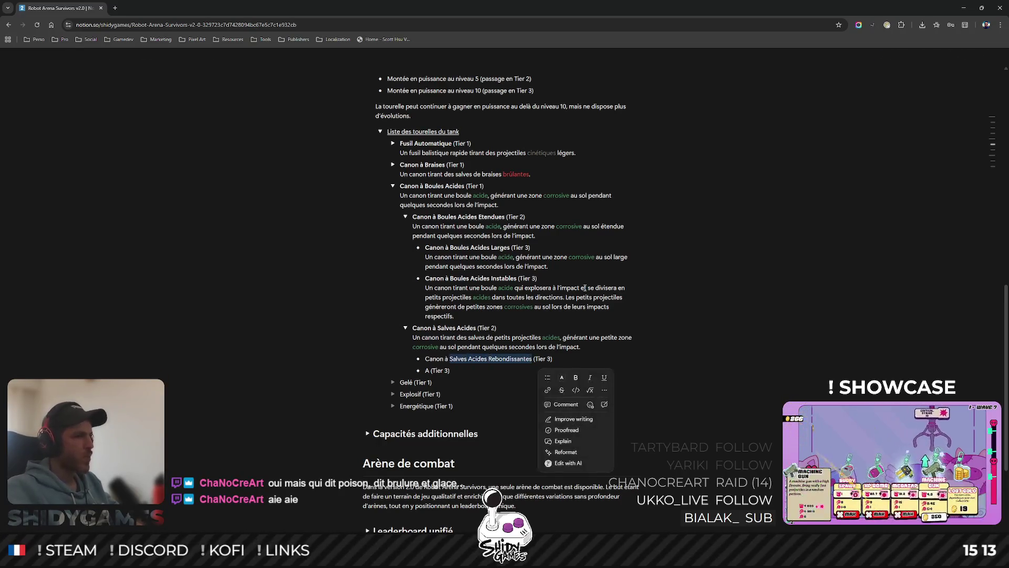
# - Bold the Rebondissantes name, then select the placeholder 'A' on the second Tier 3 line
pyautogui.hotkey('ctrl', 'b')
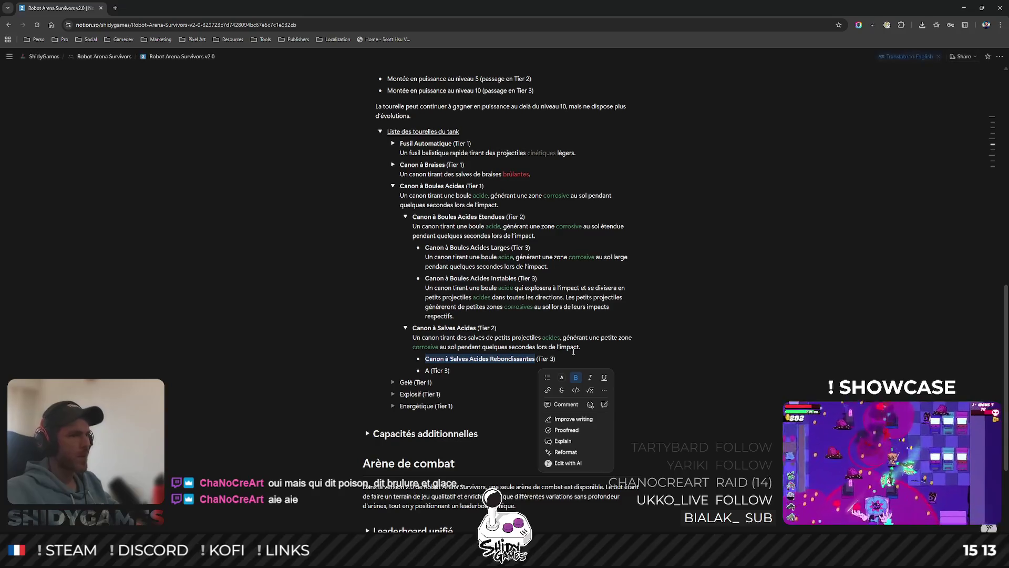
pyautogui.click(542, 363)
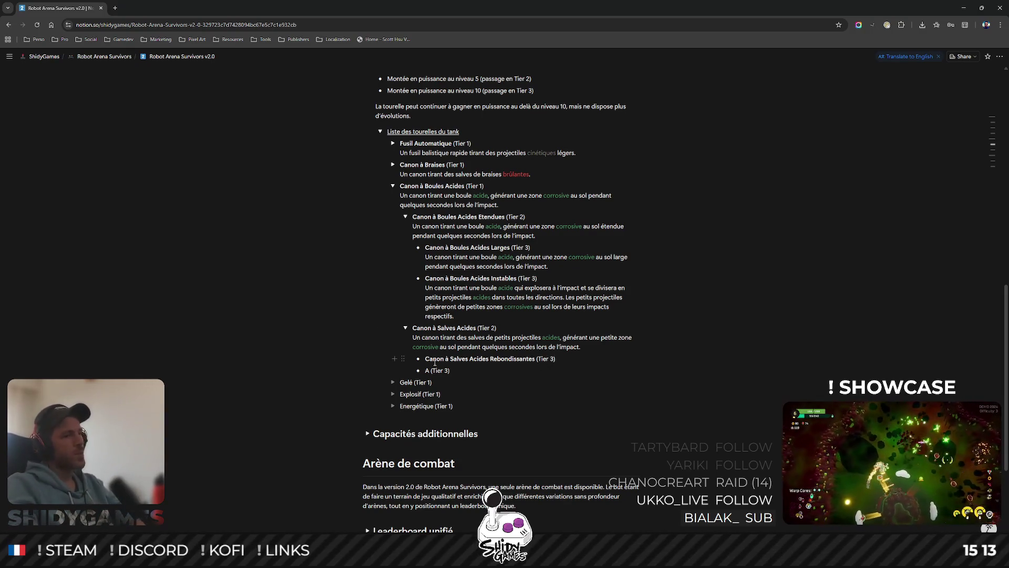
pyautogui.hotkey('shift', 'Left')
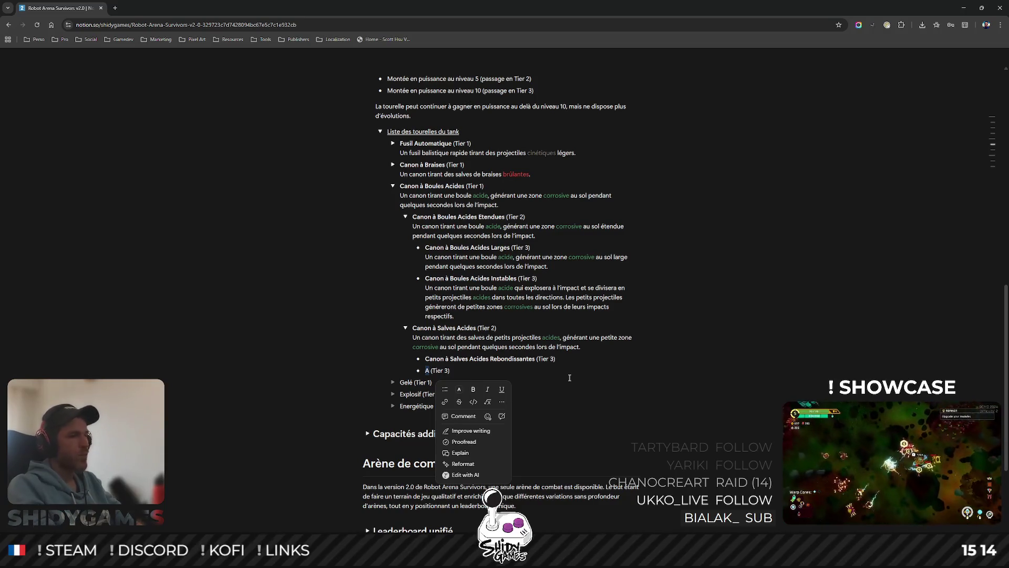
pyautogui.write('Cano')
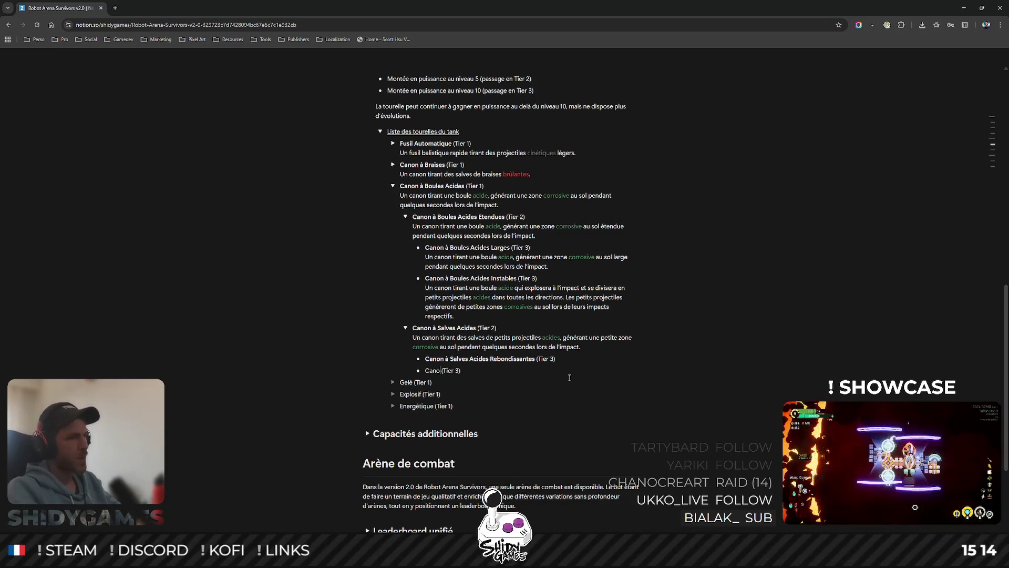
pyautogui.write('n à S')
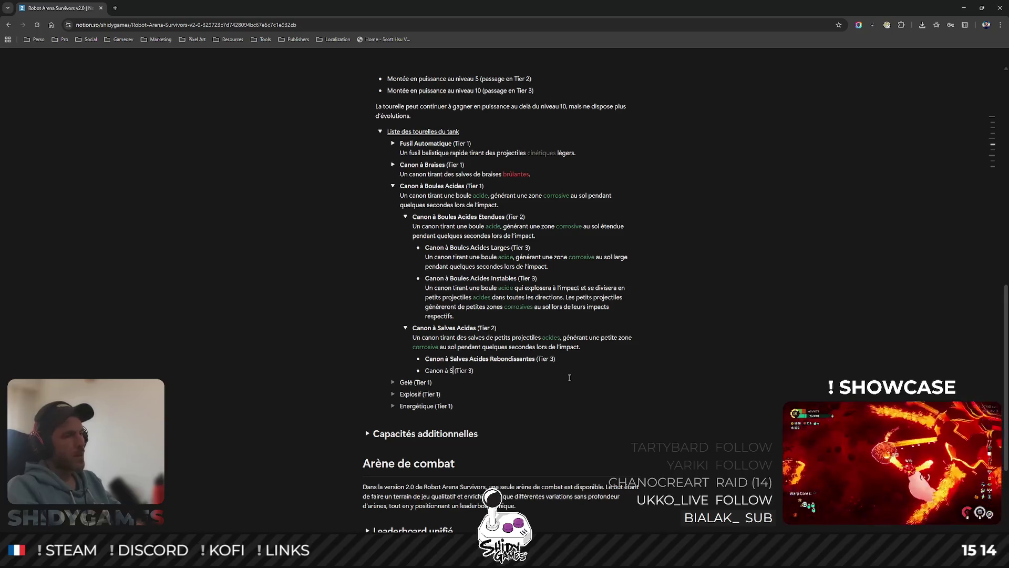
pyautogui.write('alves Acides')
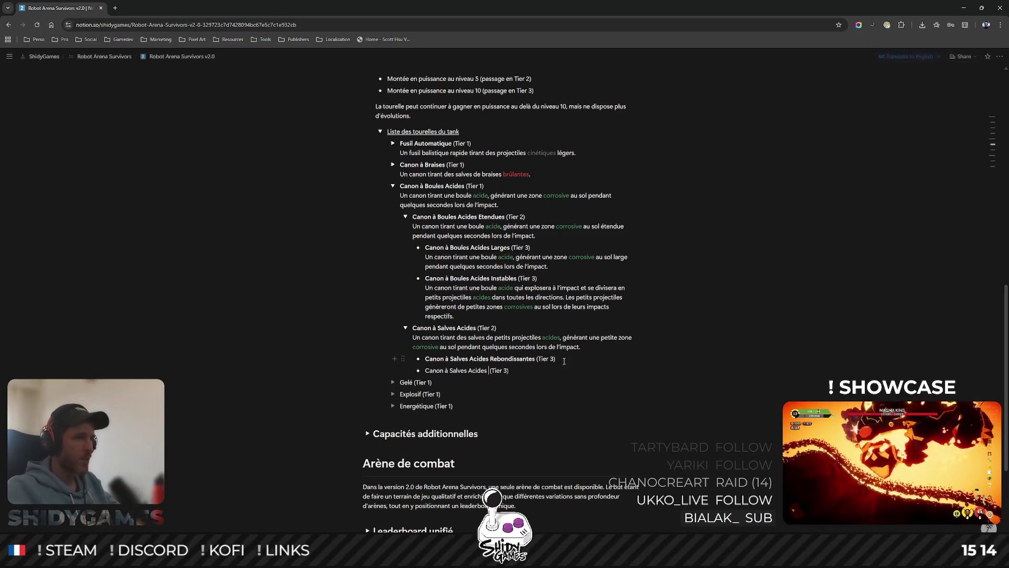
# - Name the second Tier 3 entry 'Canon à Salves Acides' and start a description line under Rebondissantes
pyautogui.press('Return')
pyautogui.write('Ub')
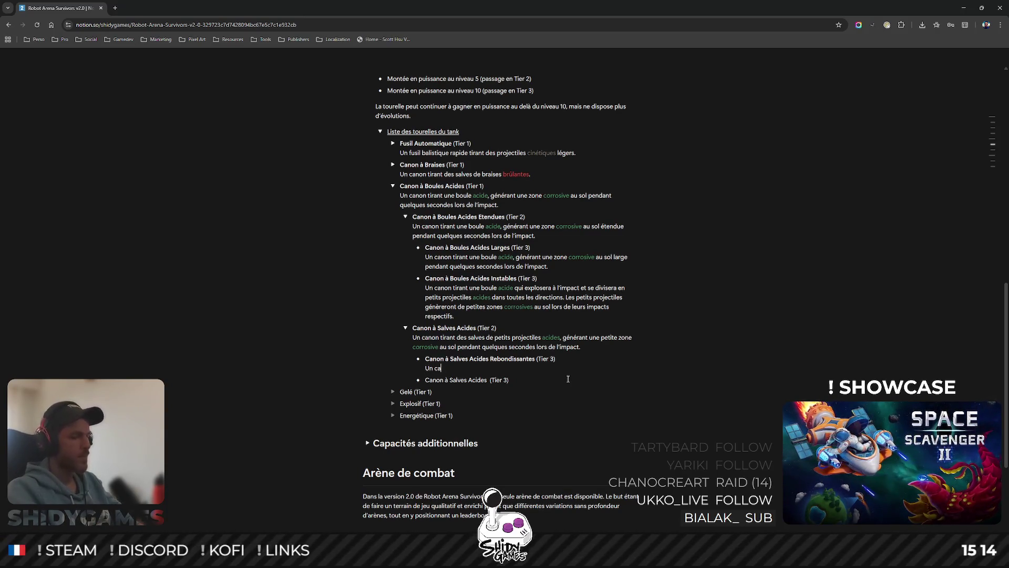
pyautogui.write('non tirant des salv')
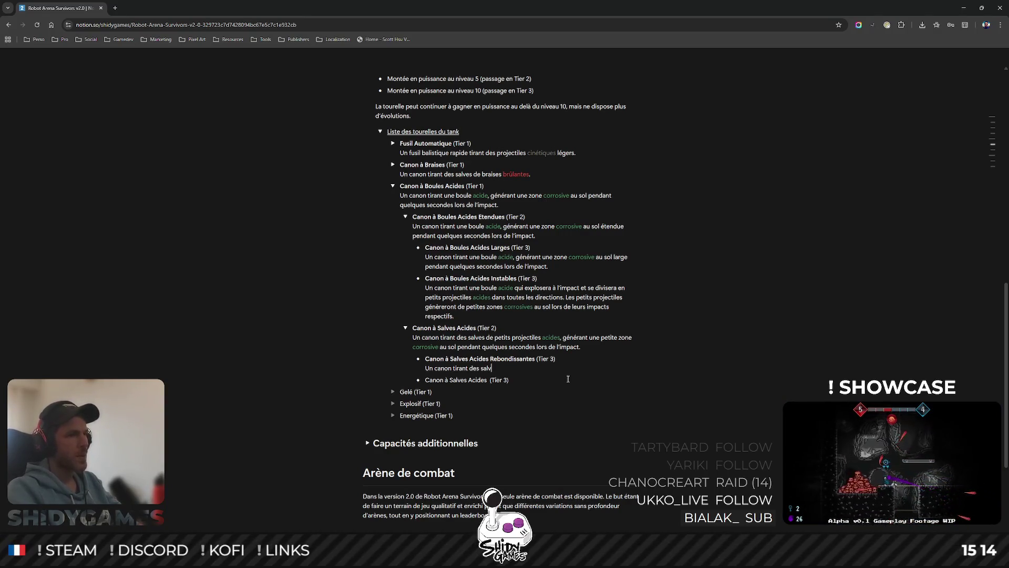
pyautogui.write('es de p')
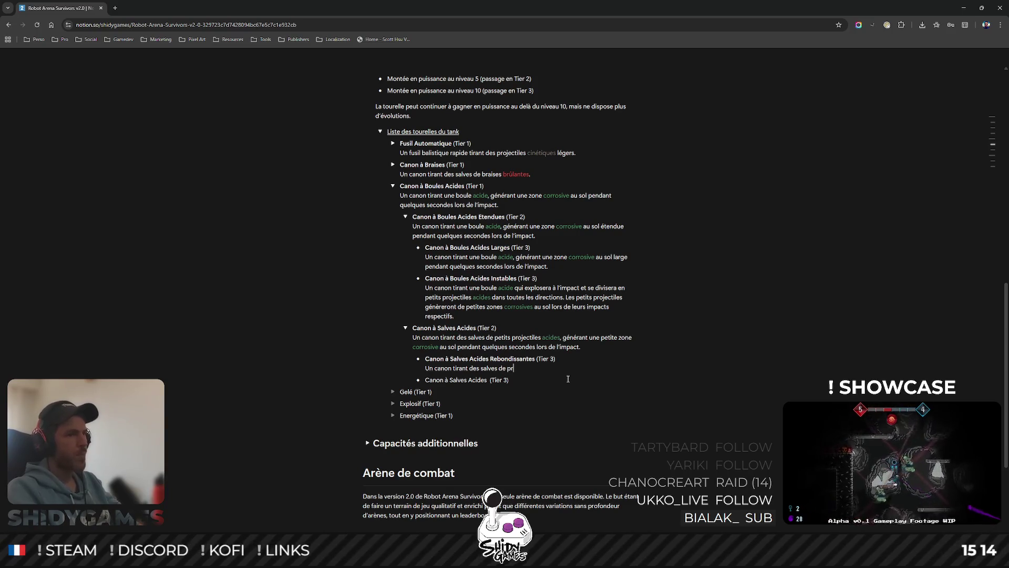
pyautogui.write('etits projectiles acides,')
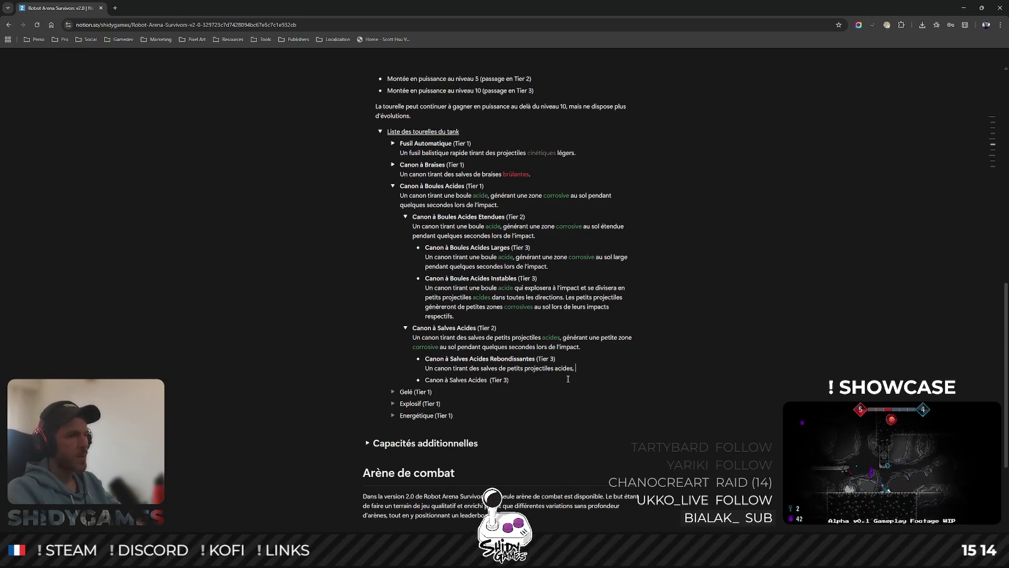
pyautogui.write('qui vo')
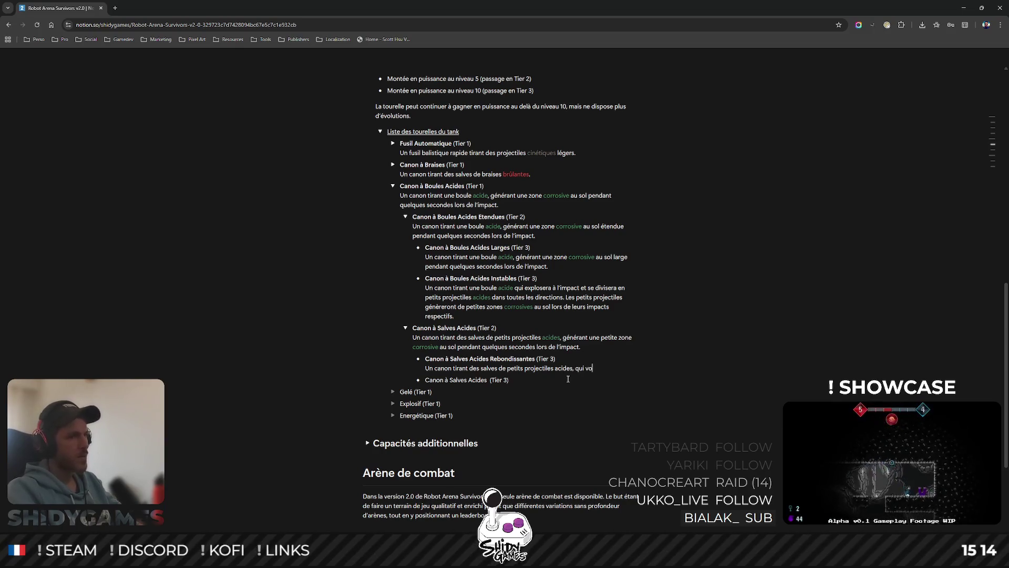
pyautogui.write('nt rebondir une fo')
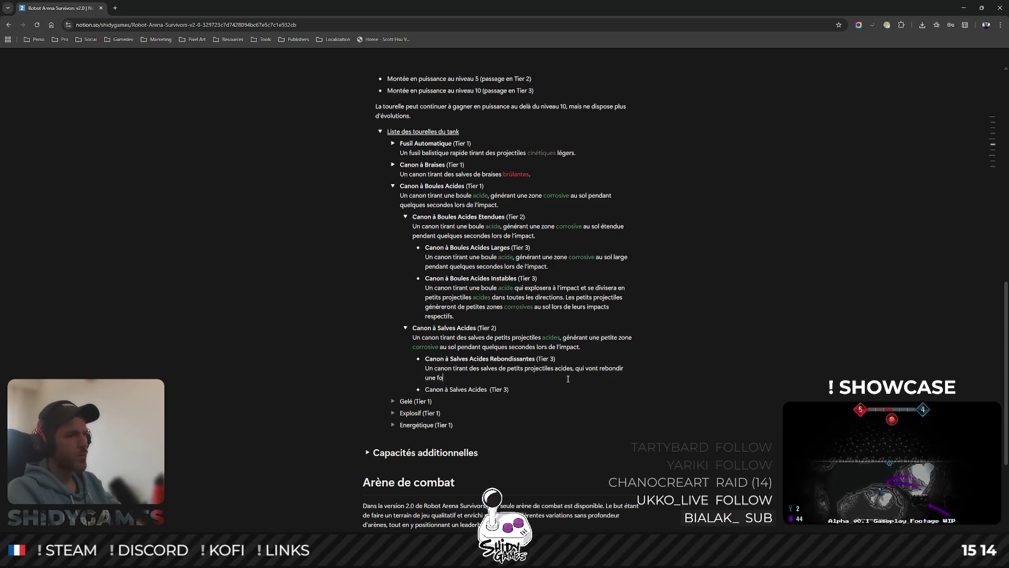
pyautogui.write('is sur une cible')
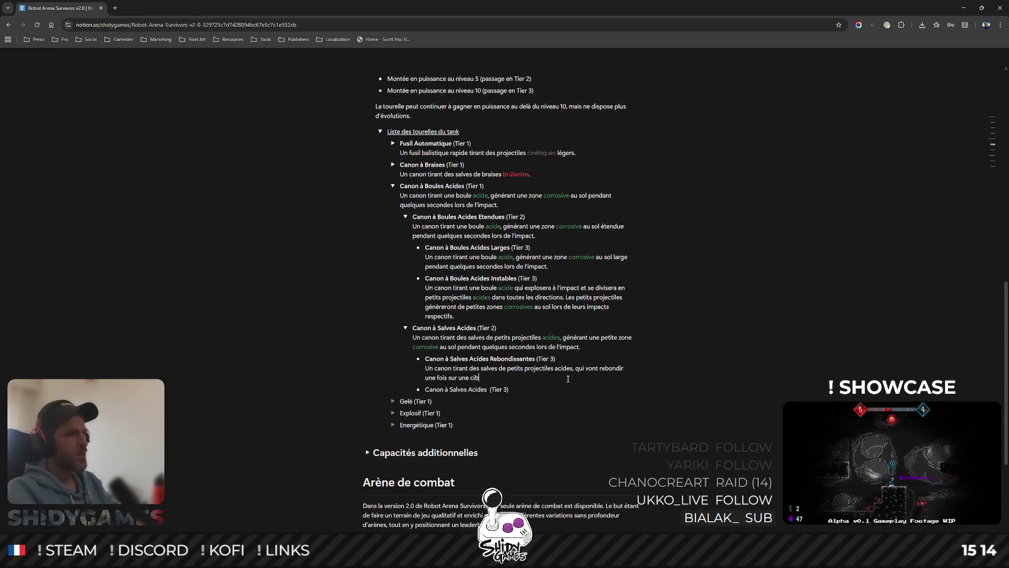
pyautogui.write(' et g')
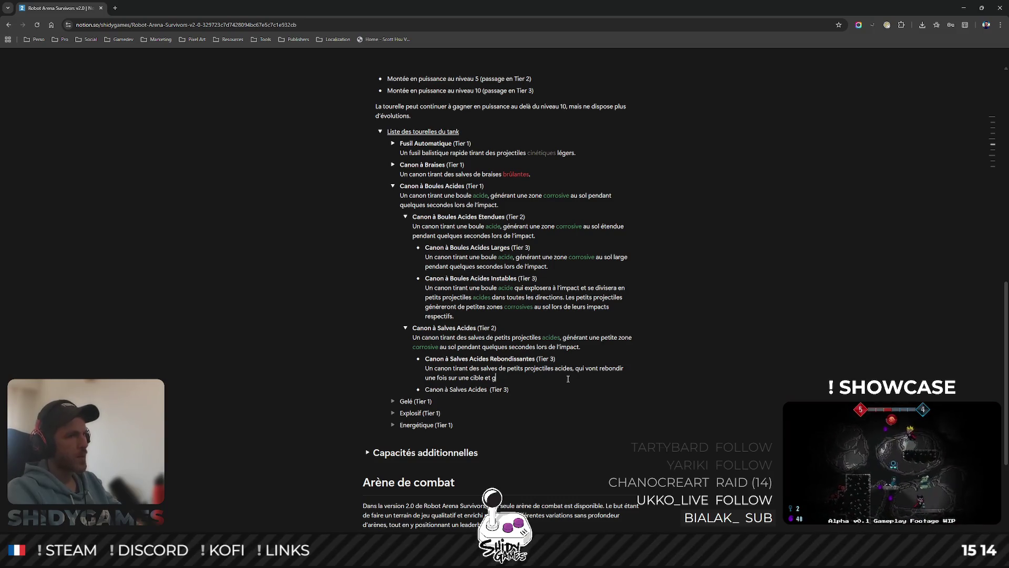
pyautogui.write('énérer une z')
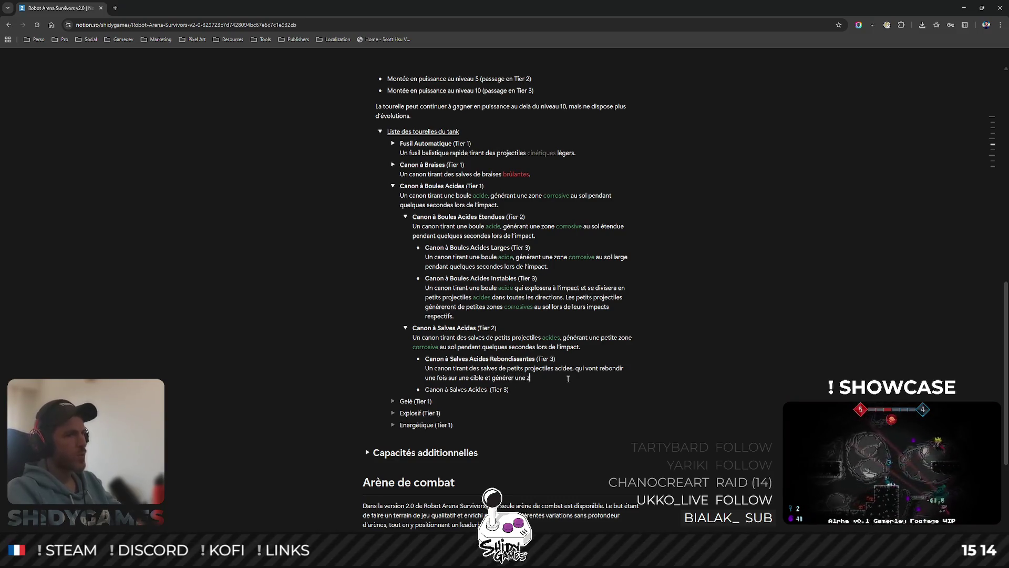
pyautogui.write('one corrosive')
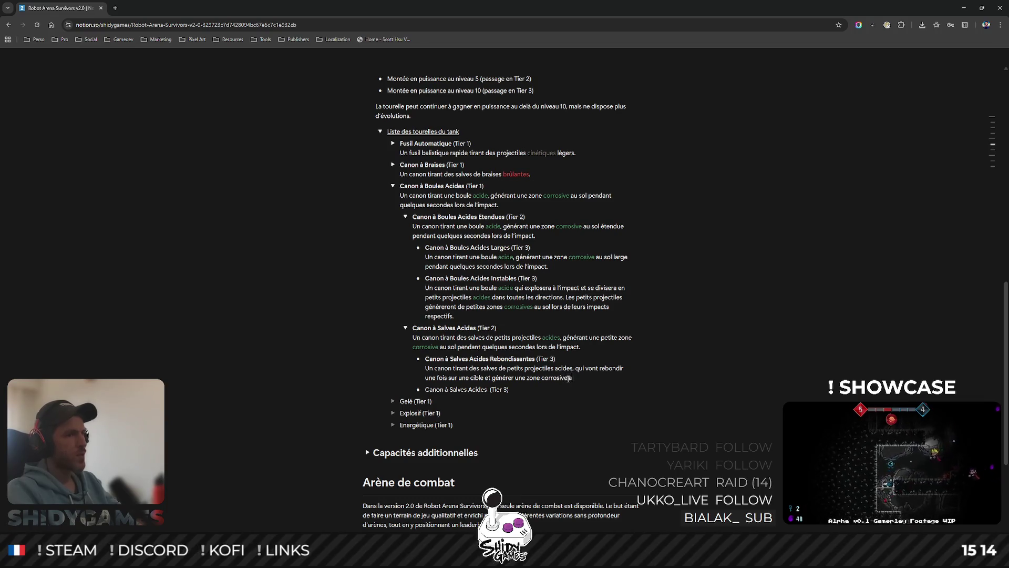
pyautogui.write(' au sol pe')
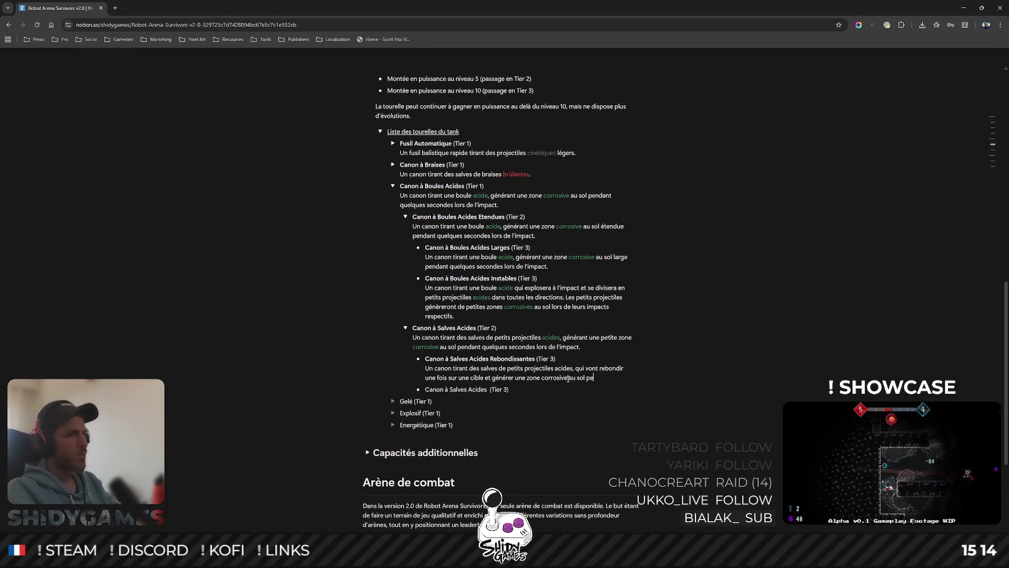
pyautogui.write('ndant quelques secondes lor')
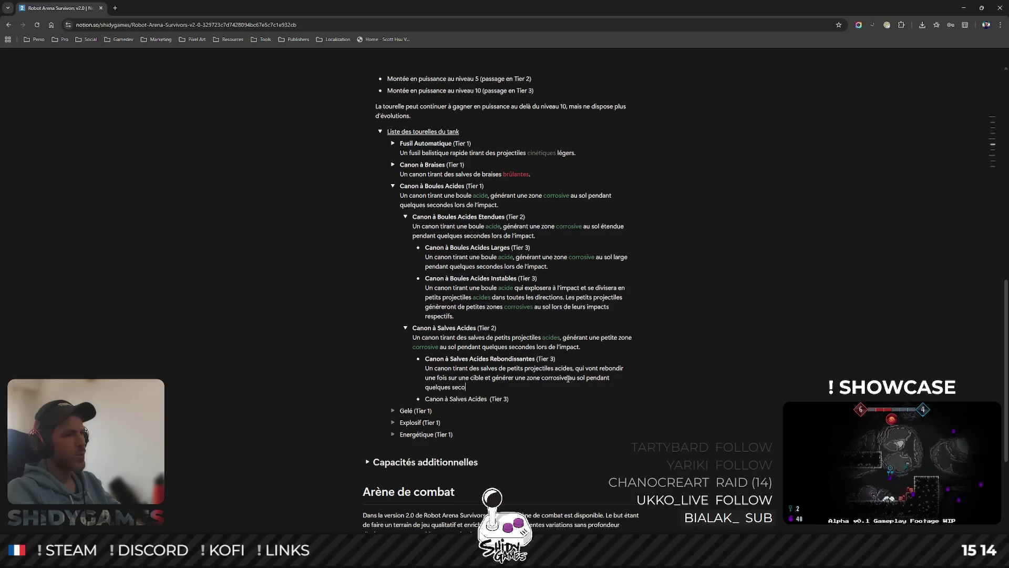
pyautogui.write('s de leur s')
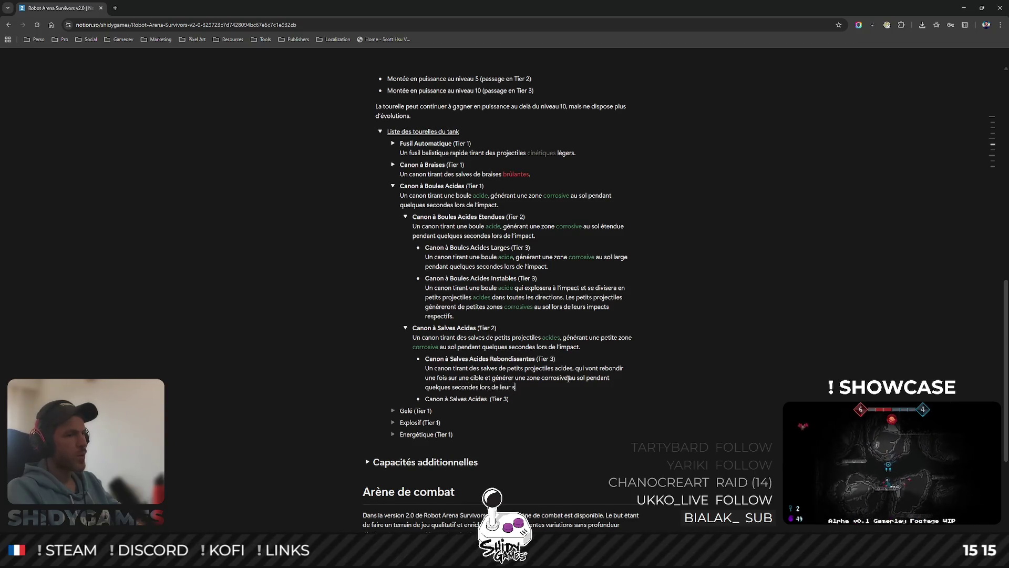
pyautogui.write('econd impact.')
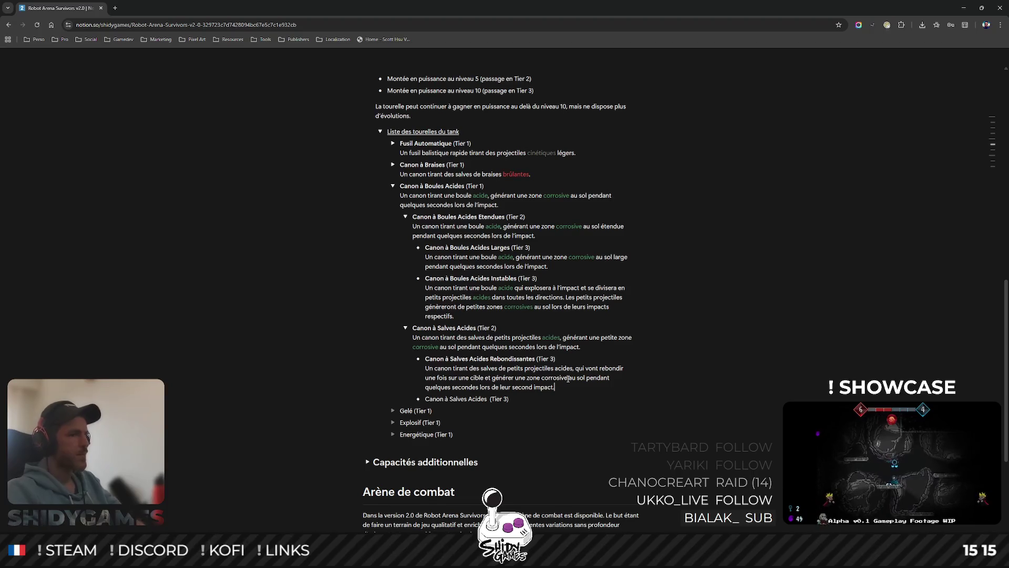
# - Finish the Rebondissantes description of salvos bouncing once and leaving a corrosive zone on second impact
pyautogui.press('Escape')
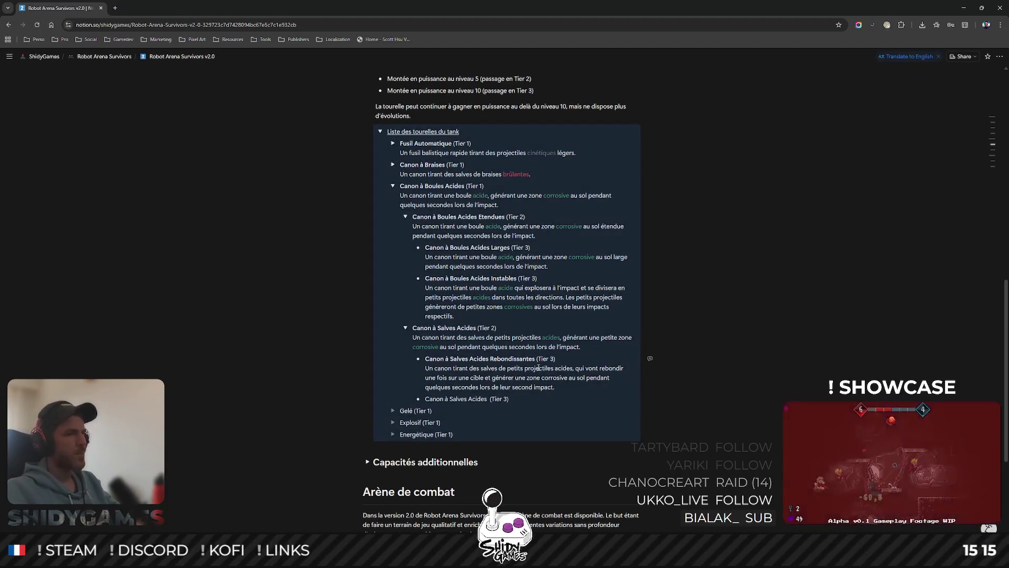
pyautogui.scroll(-1, 615, 372)
pyautogui.click(655, 342)
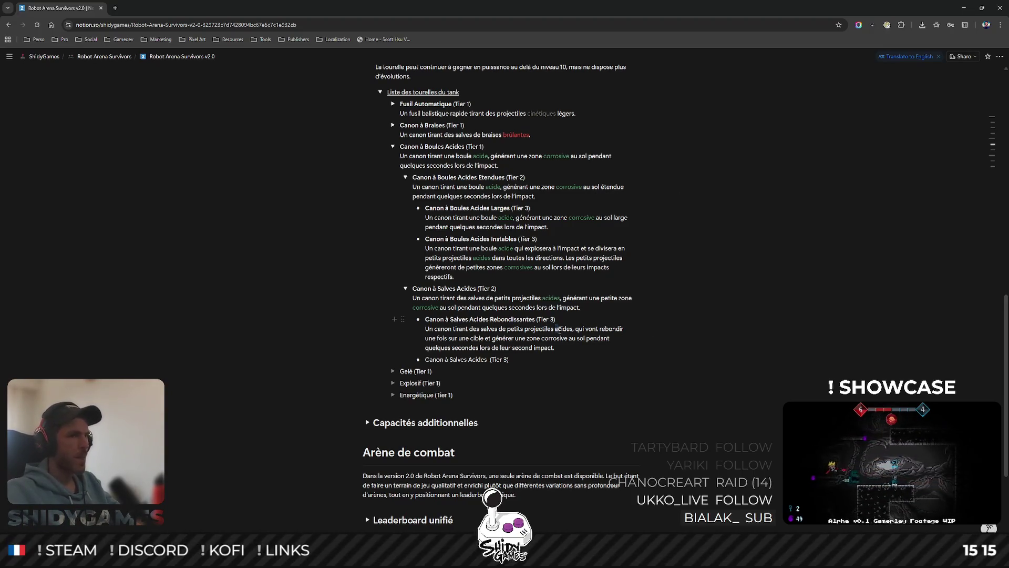
# - Colour the words 'acides' and 'corrosive' green in the Rebondissantes description
pyautogui.click(673, 331)
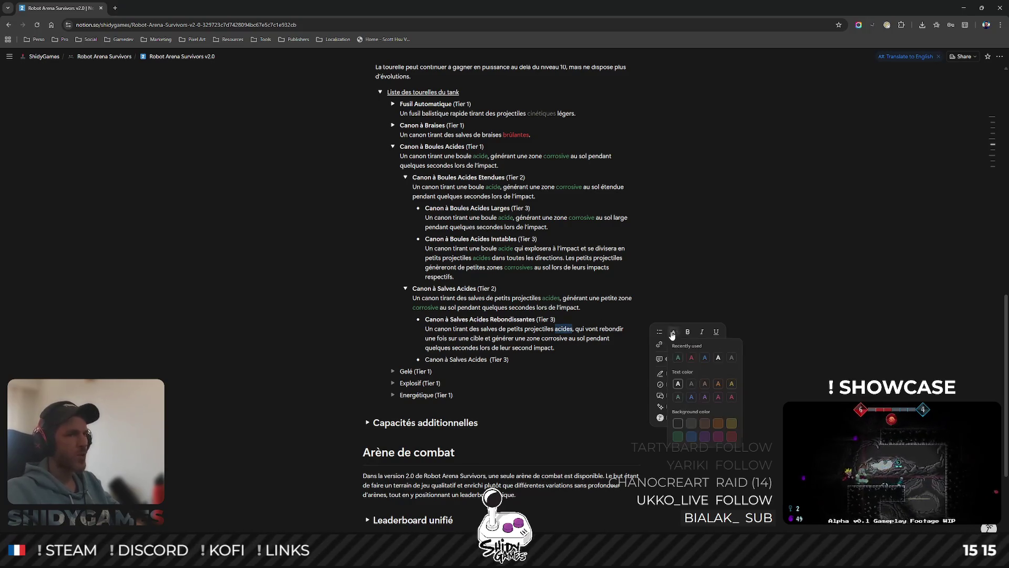
pyautogui.click(678, 397)
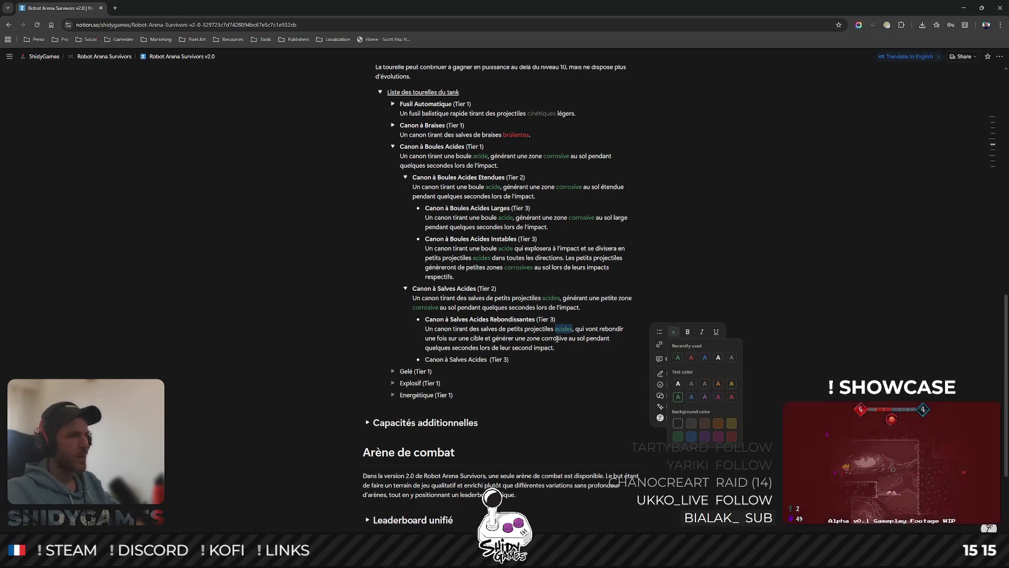
pyautogui.click(557, 337)
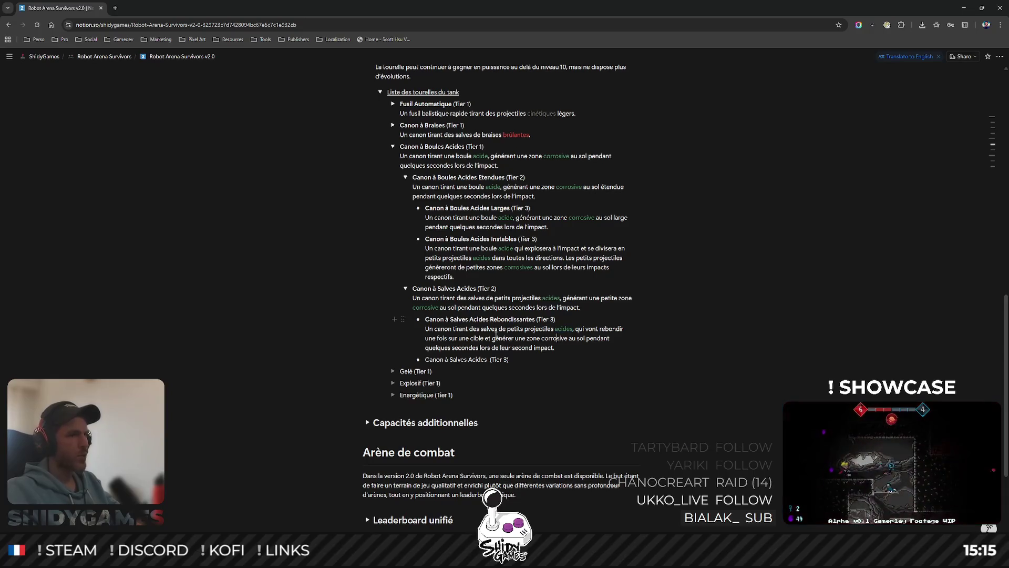
pyautogui.doubleClick(552, 338)
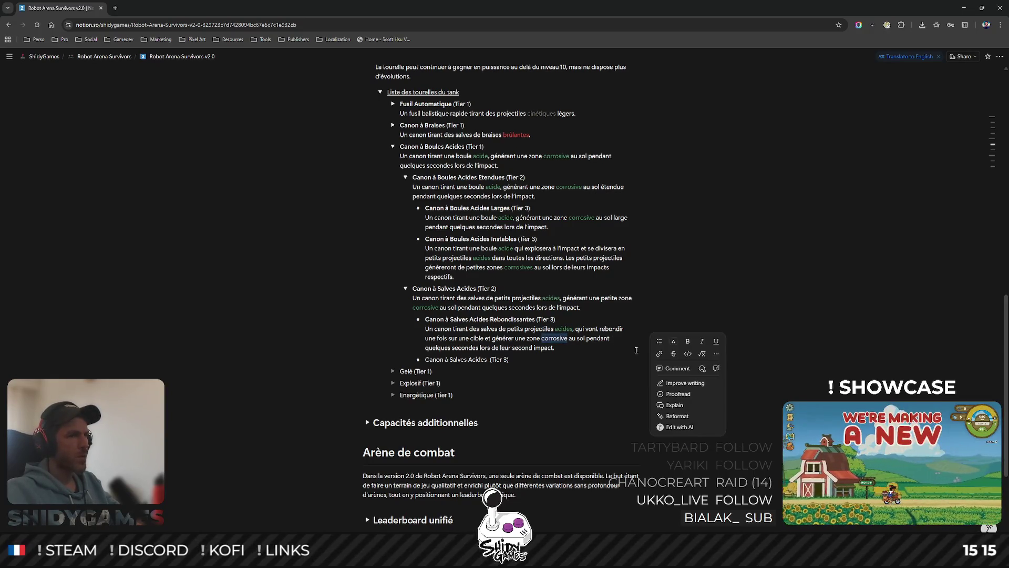
pyautogui.click(674, 341)
pyautogui.click(678, 397)
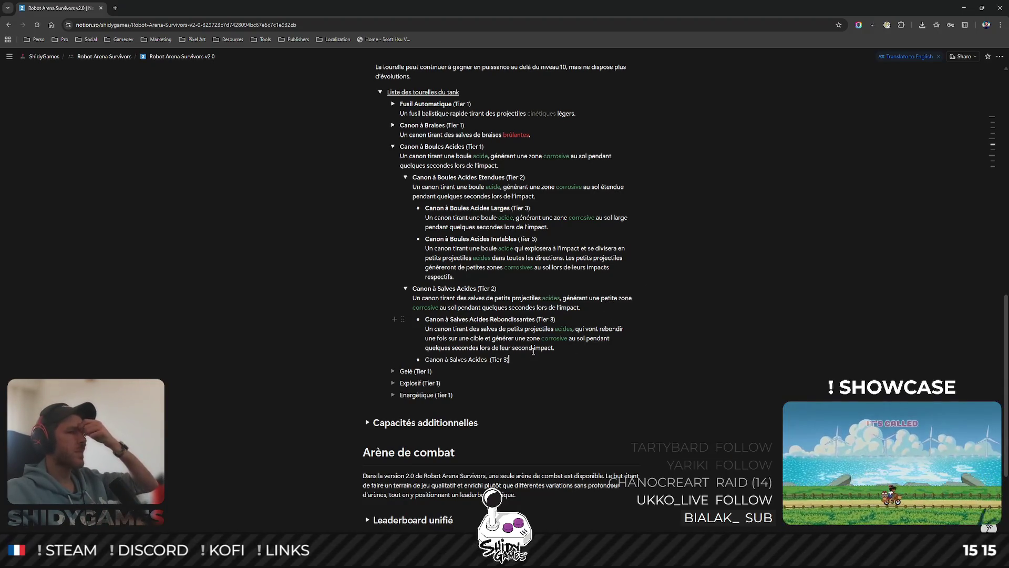
pyautogui.moveTo(619, 331)
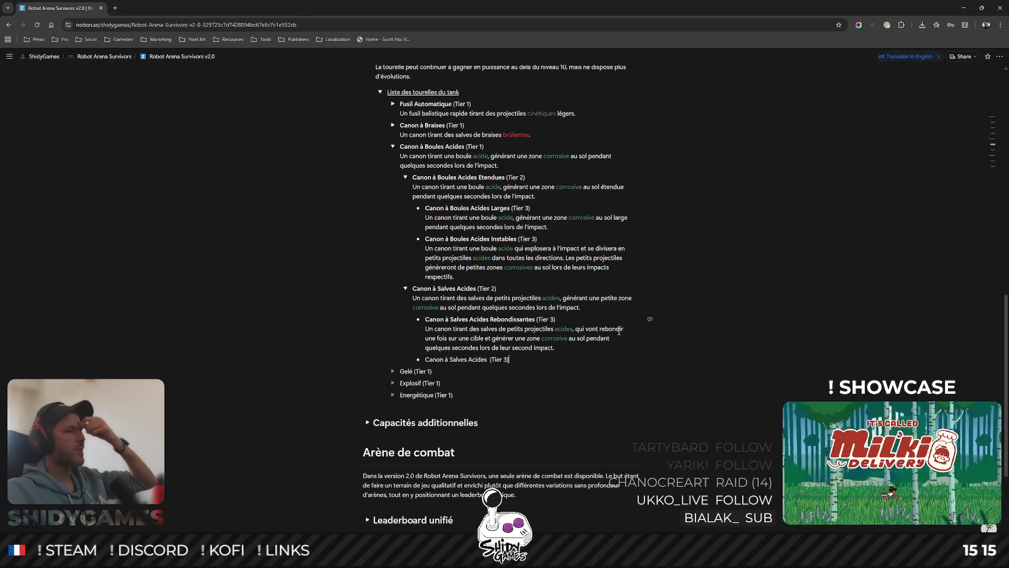
pyautogui.scroll(1, 685, 332)
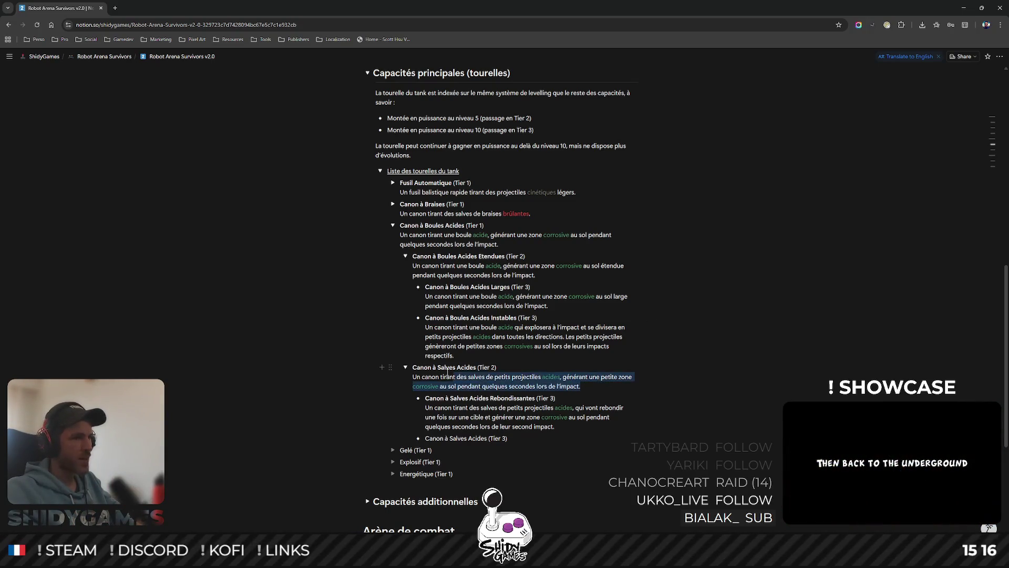
# - Copy the Tier 2 Canon à Salves Acides description and paste it under the new Tier 3 entry
pyautogui.moveTo(581, 386); pyautogui.dragTo(414, 377)
pyautogui.hotkey('ctrl', 'c')
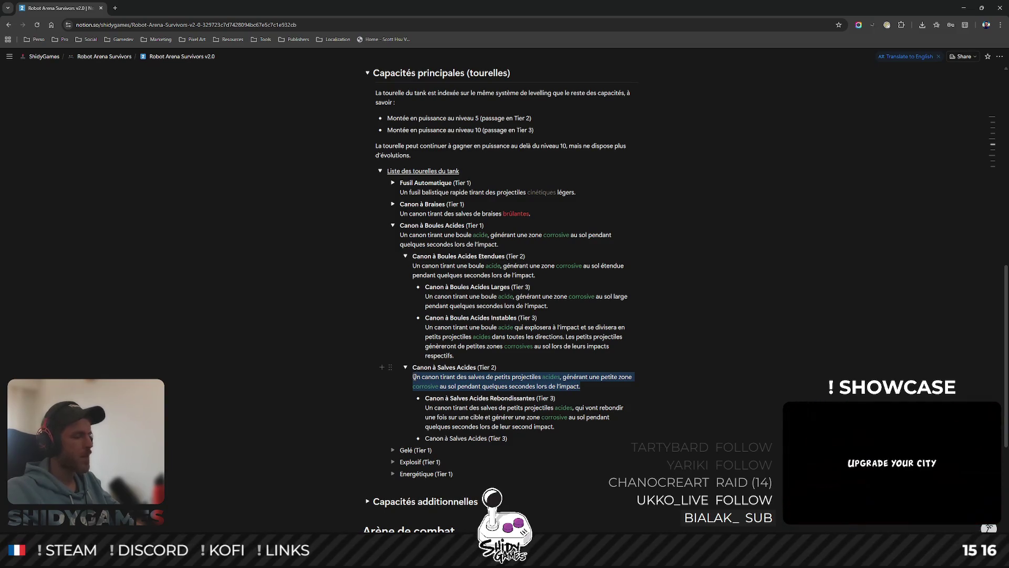
pyautogui.rightClick(648, 371)
pyautogui.click(678, 387)
pyautogui.click(546, 439)
pyautogui.press('Return')
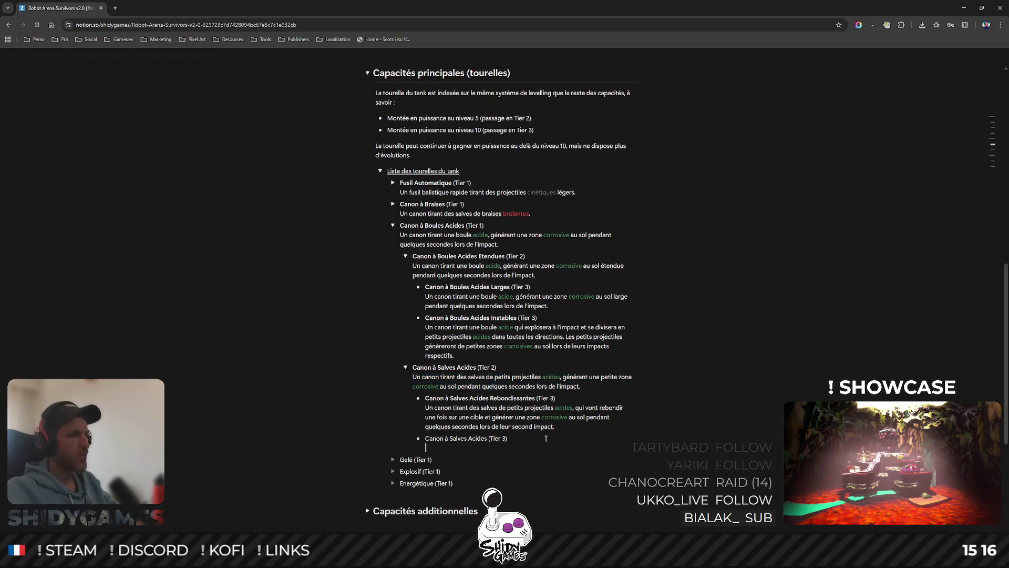
pyautogui.hotkey('ctrl', 'v')
pyautogui.scroll(-1, 620, 427)
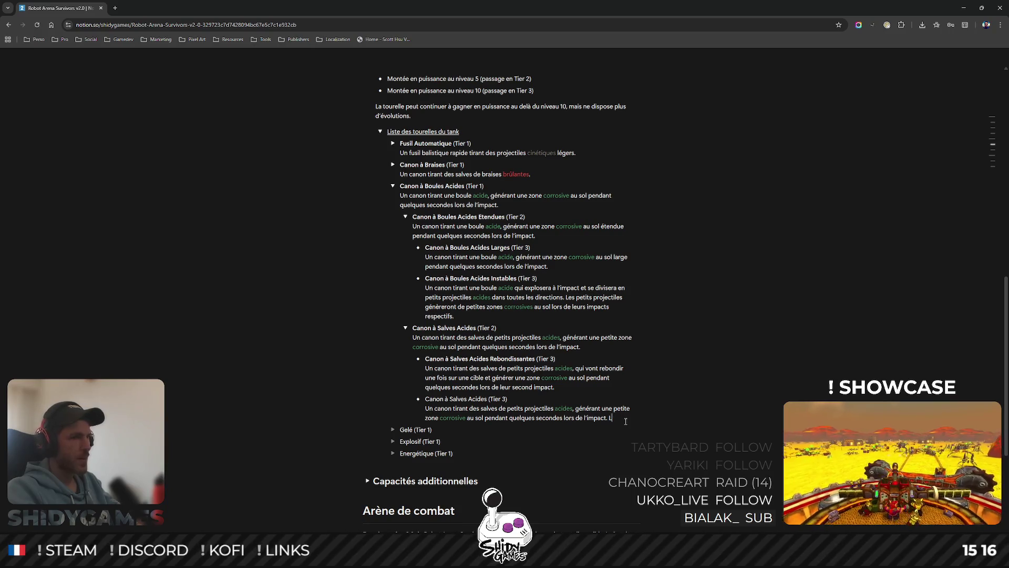
pyautogui.write('es cibles')
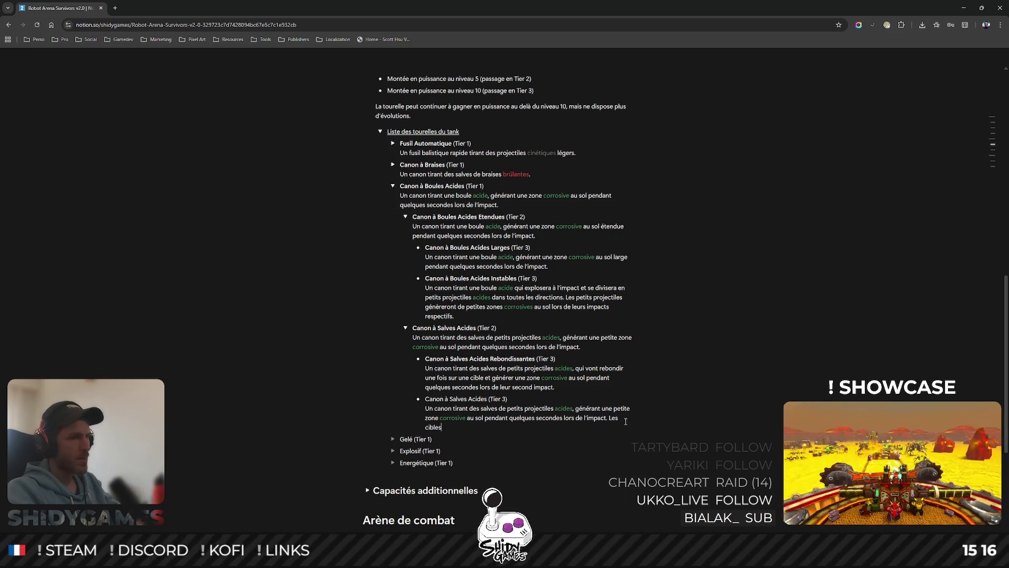
pyautogui.write(' dans un rayon mo')
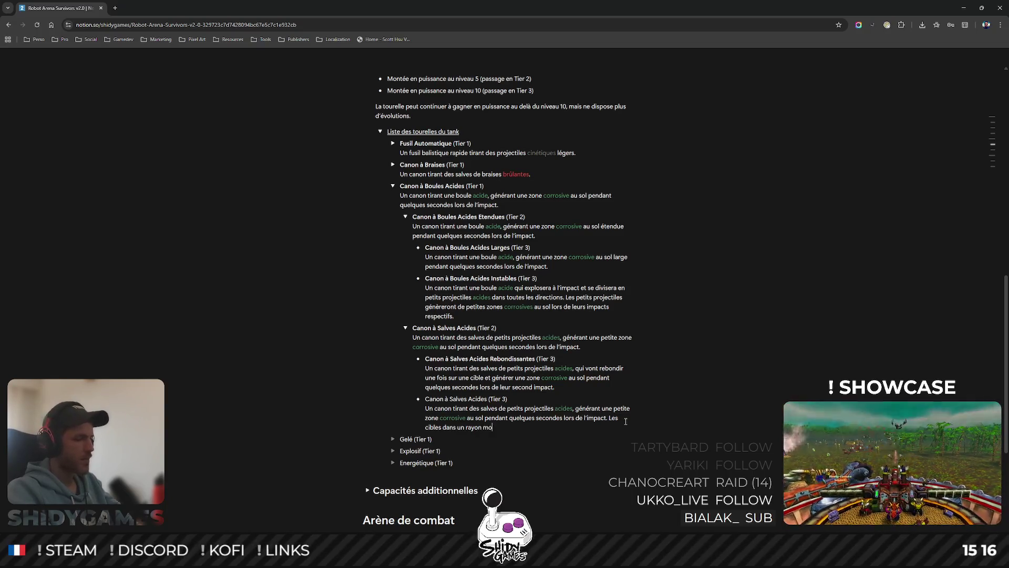
pyautogui.write('yen autour de l’impact sont')
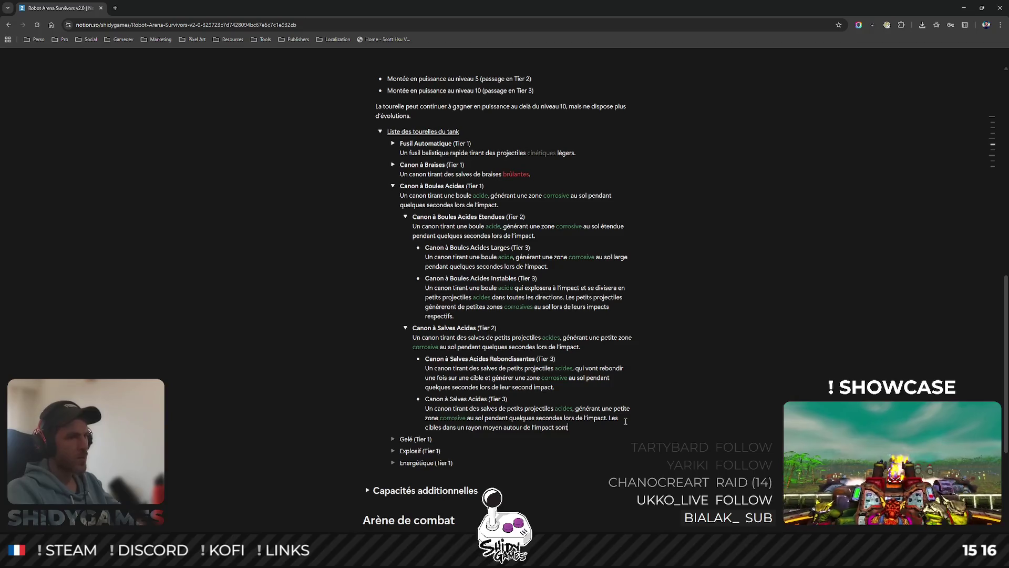
pyautogui.write("ectées par l'effet")
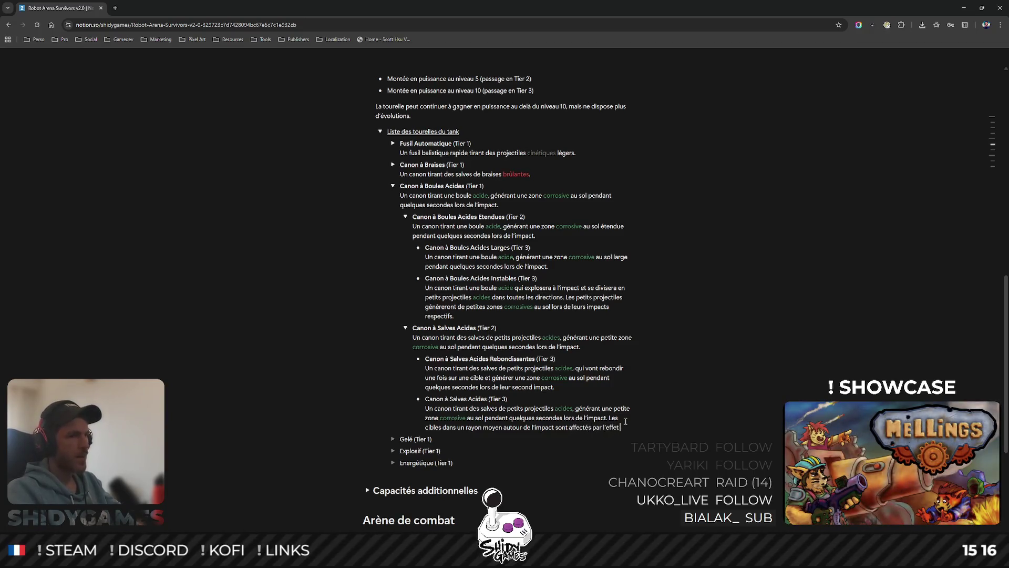
pyautogui.write(' acide')
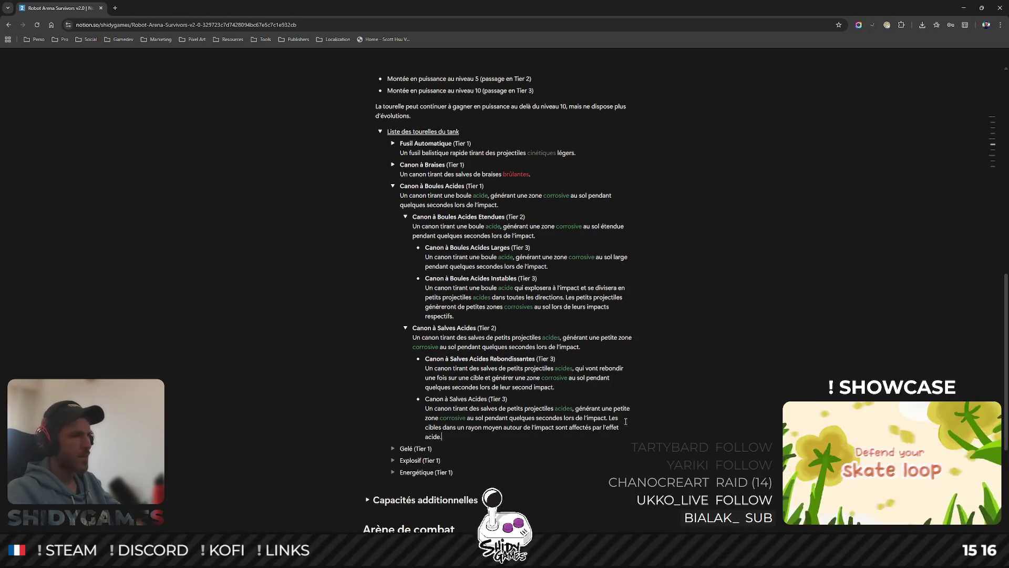
# - Colour 'acide' green in the pasted description and put the caret after the Tier 3 entry name
pyautogui.doubleClick(433, 437)
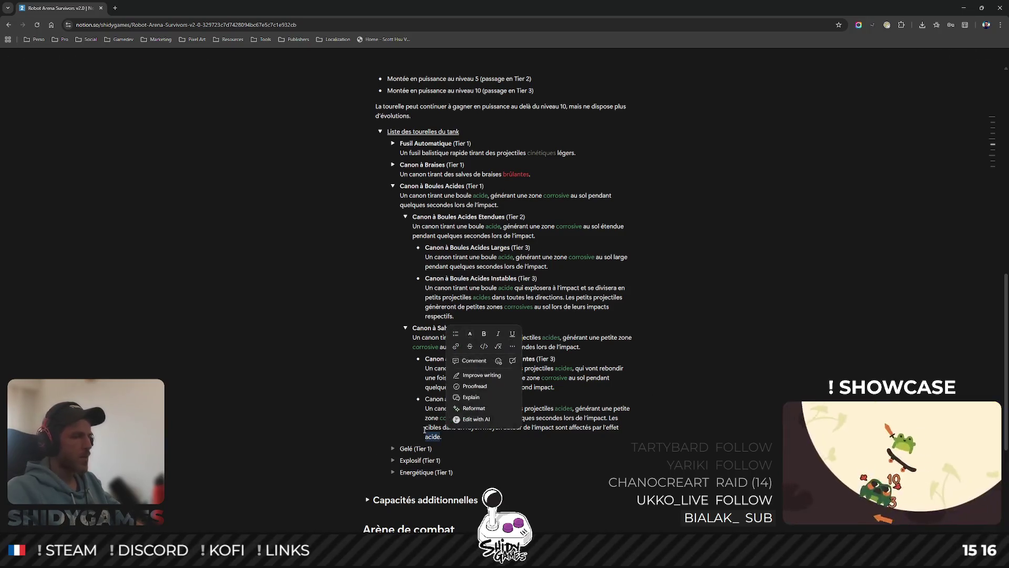
pyautogui.click(471, 334)
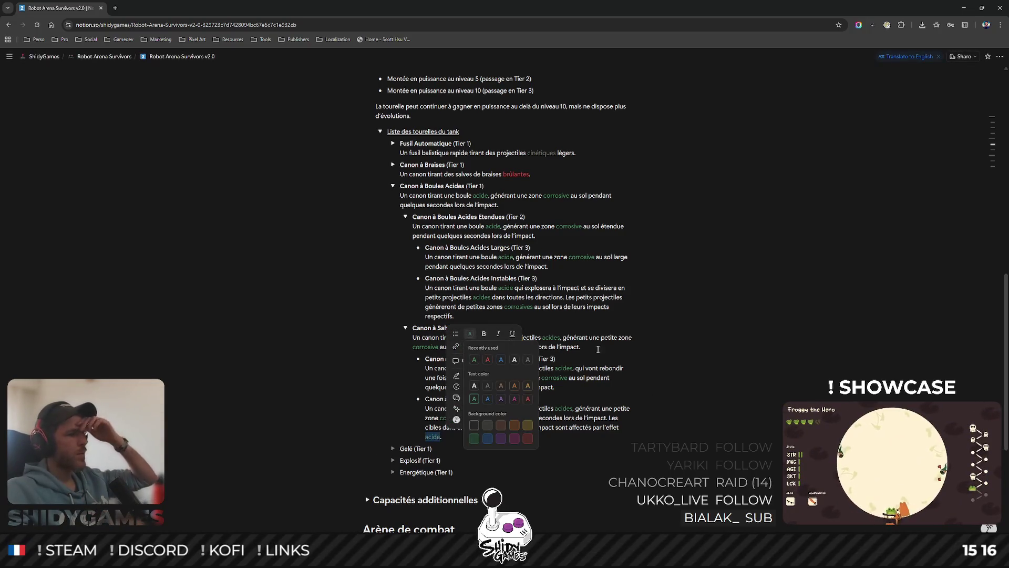
pyautogui.click(473, 359)
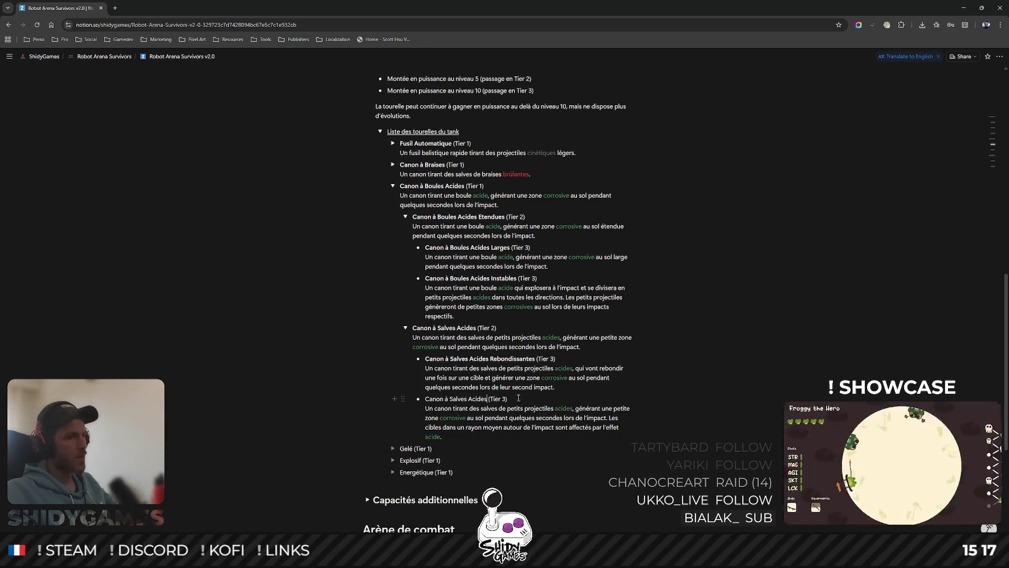
pyautogui.moveTo(488, 399); pyautogui.dragTo(426, 399)
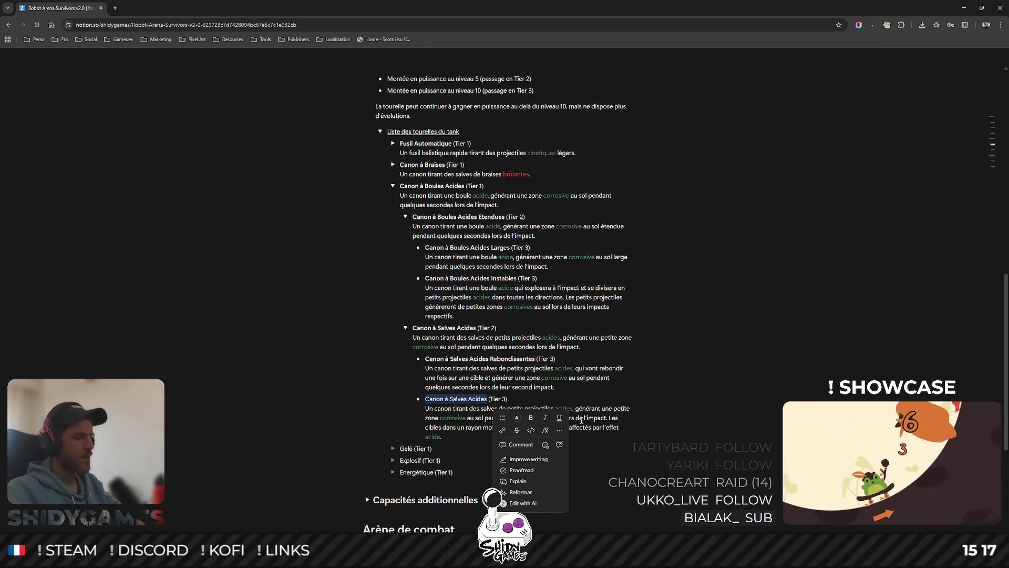
pyautogui.click(627, 317)
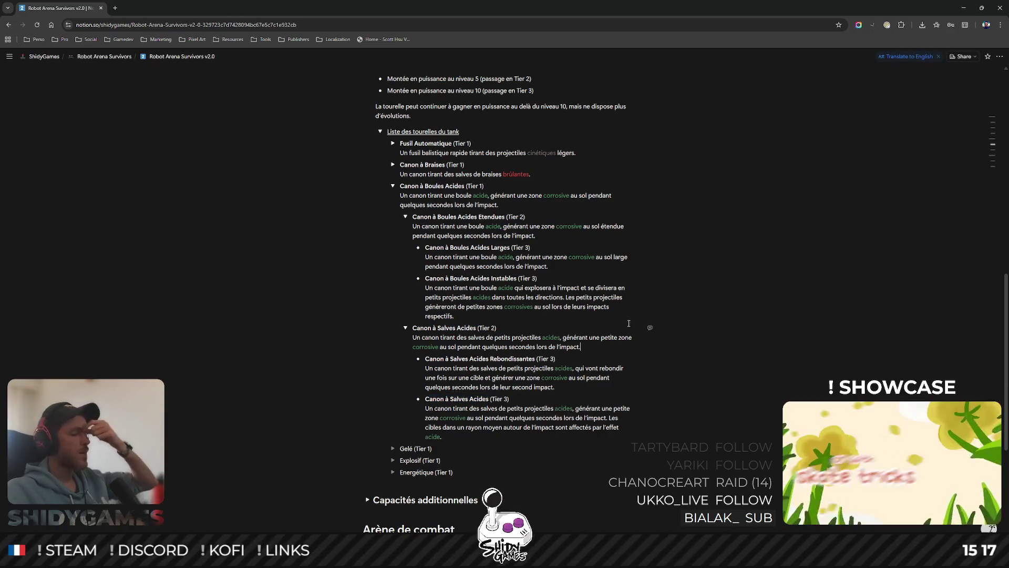
pyautogui.click(489, 400)
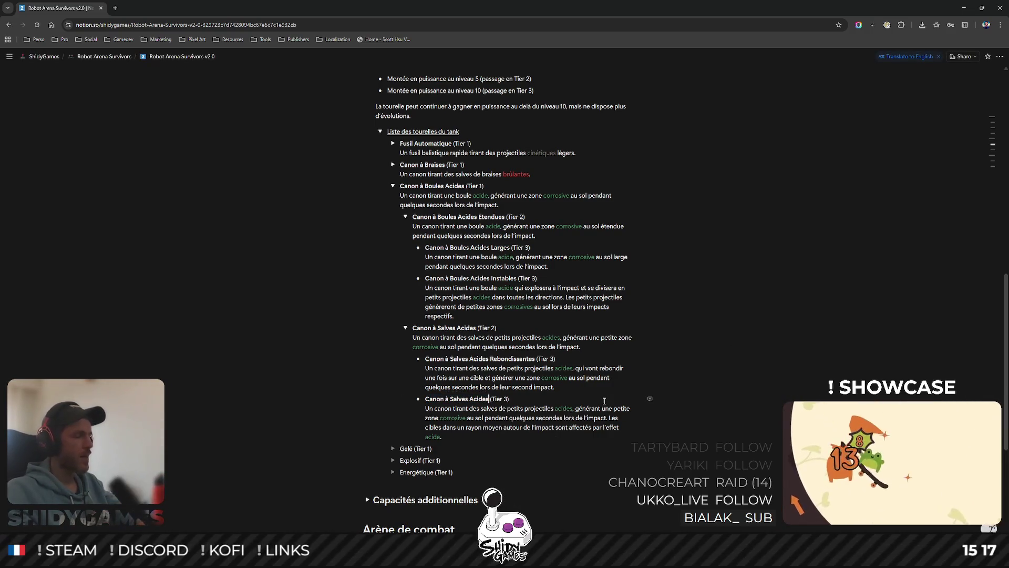
pyautogui.write('Acides Di')
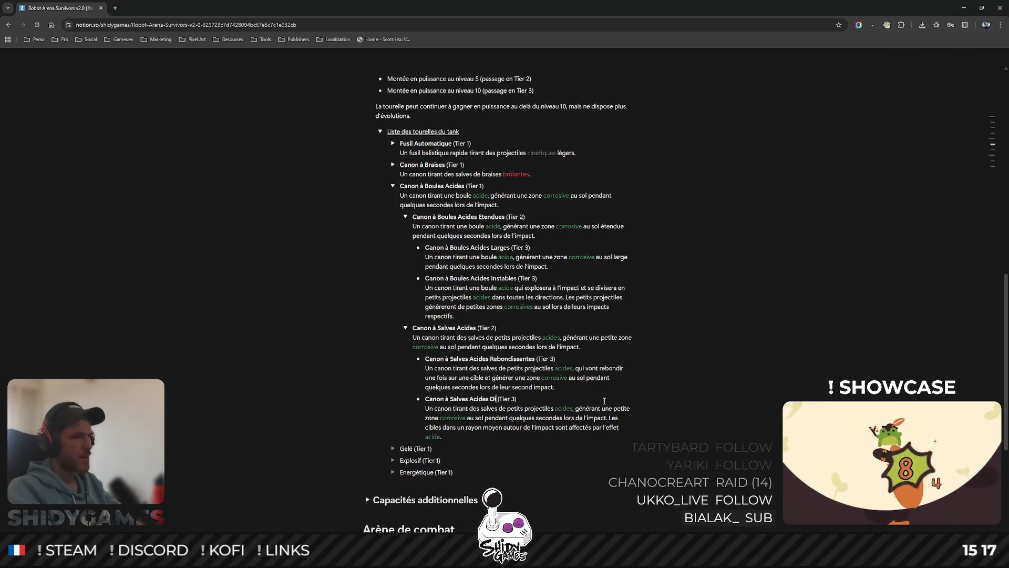
pyautogui.write('spersées')
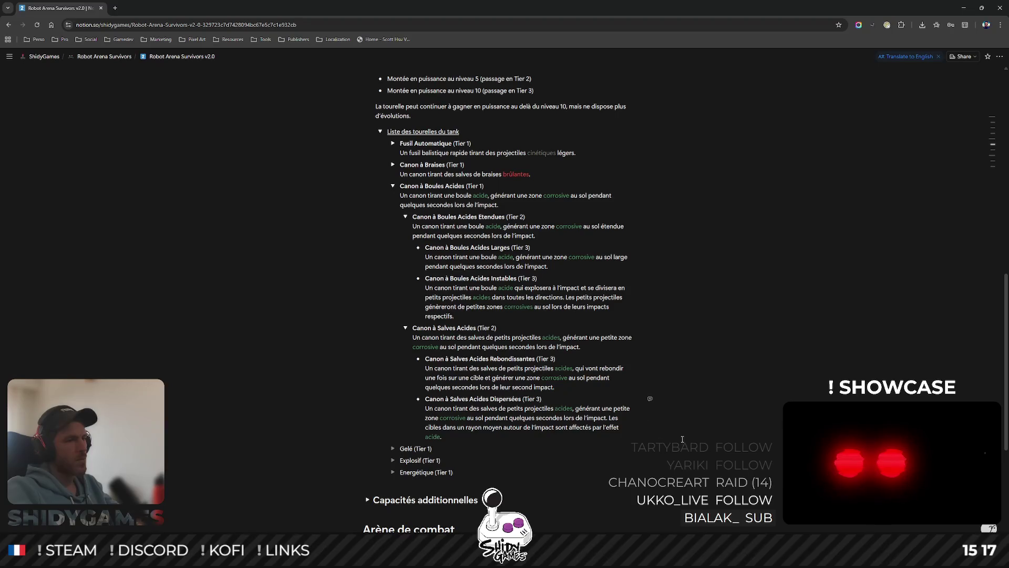
pyautogui.moveTo(473, 399)
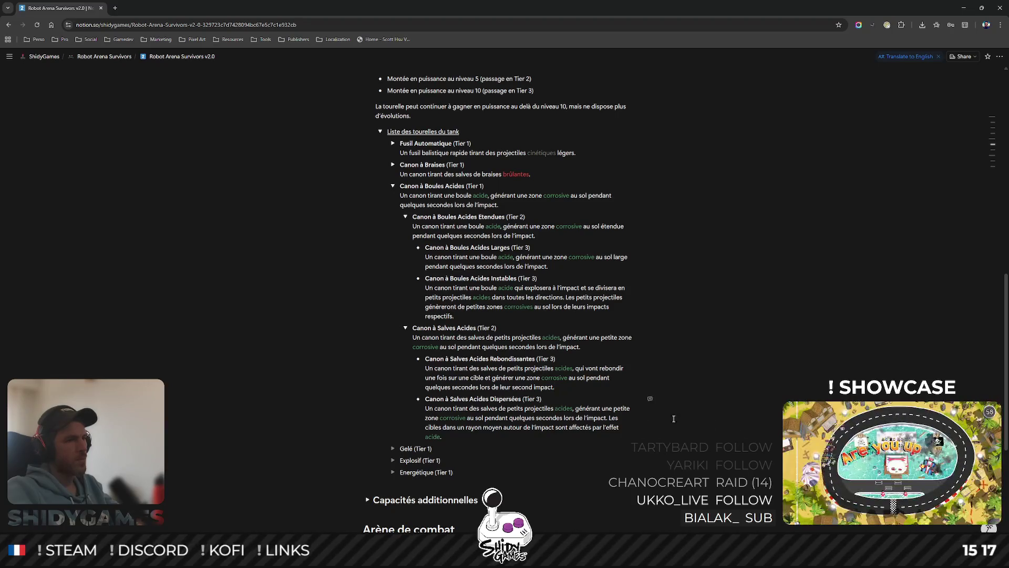
pyautogui.moveTo(536, 418)
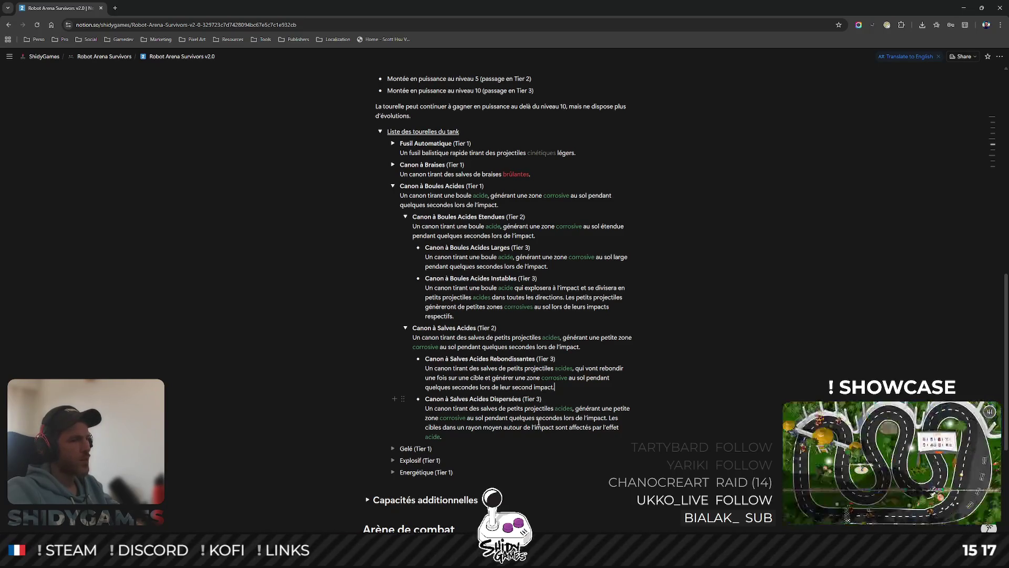
# - Rename the entry 'Canon à Salves Acides Dispersées' and rewrite its description as brief corrosive gas affecting nearby targets
pyautogui.moveTo(446, 436)
pyautogui.mouseDown()
pyautogui.moveTo(576, 419)
pyautogui.moveTo(576, 407)
pyautogui.mouseUp()
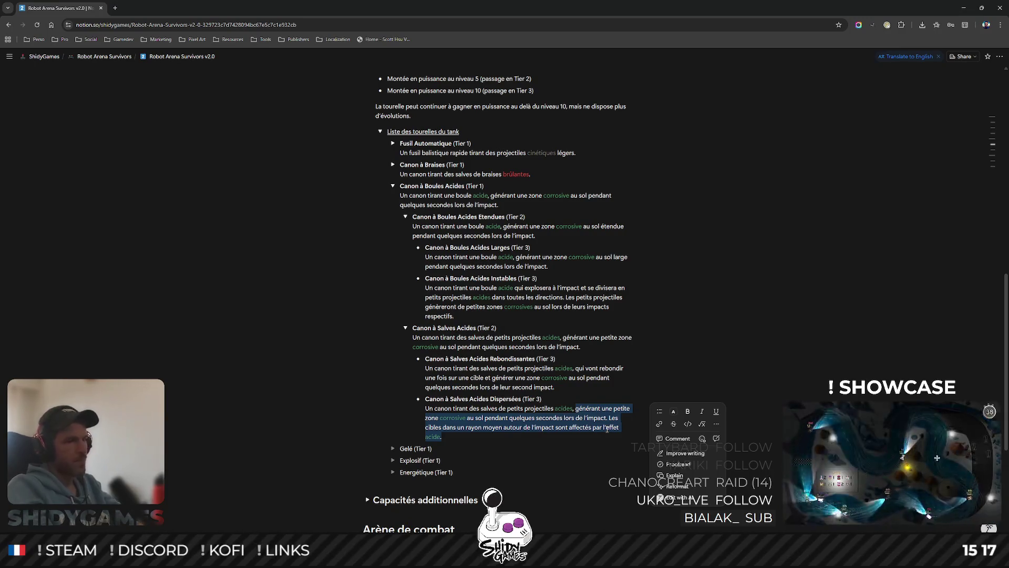
pyautogui.press('BackSpace')
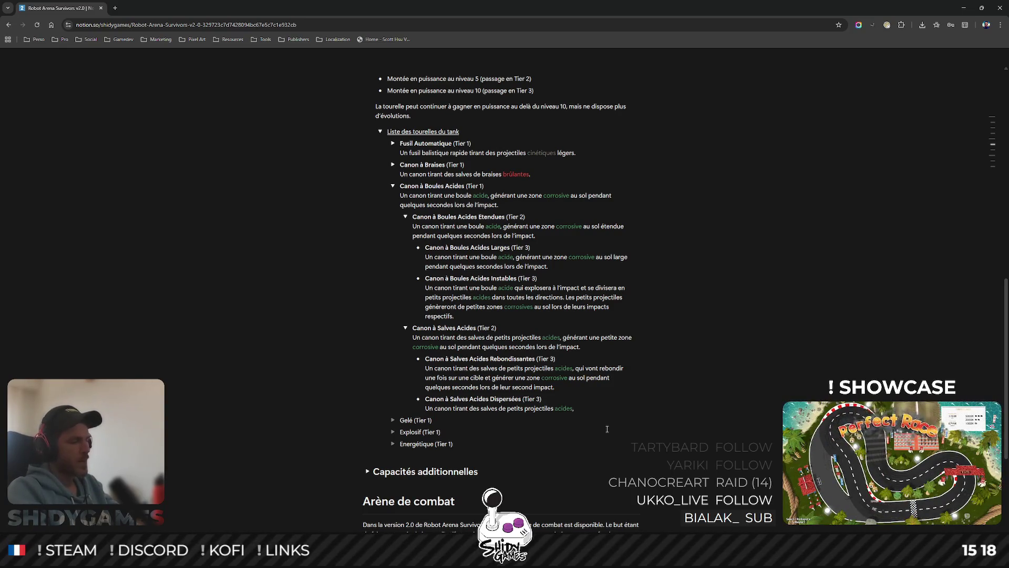
pyautogui.write(' qui d')
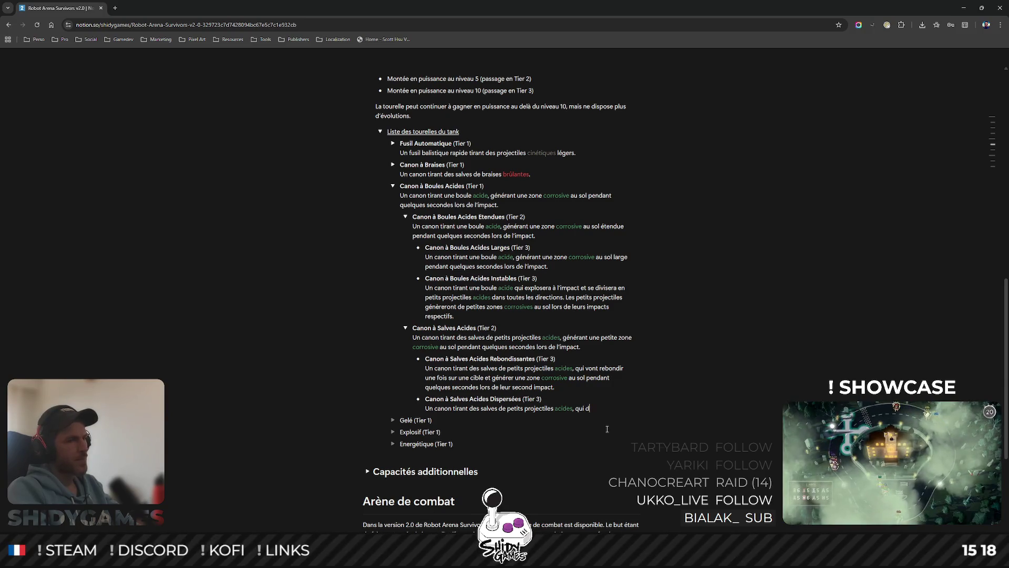
pyautogui.press('BackSpace')
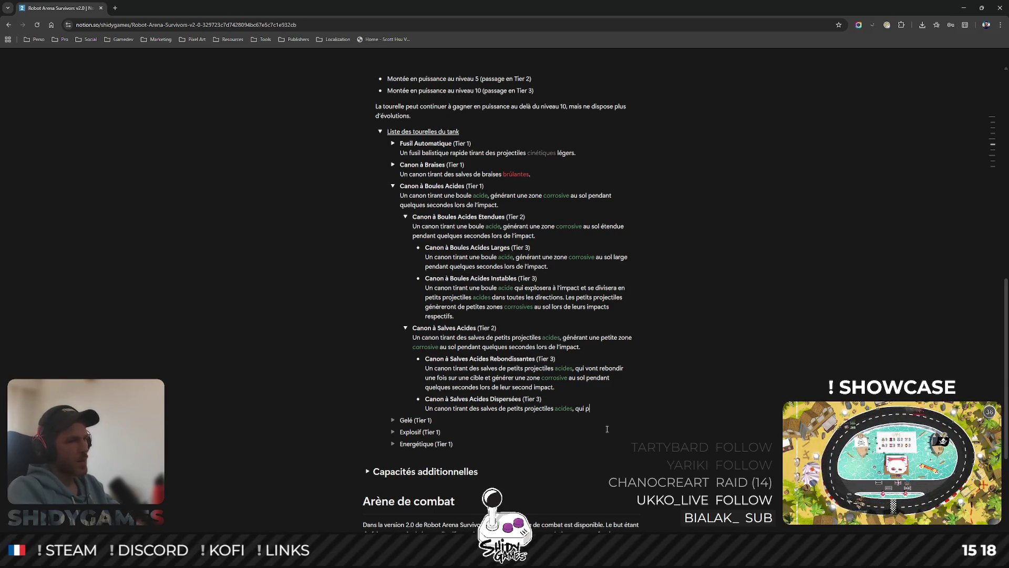
pyautogui.write('roduiront')
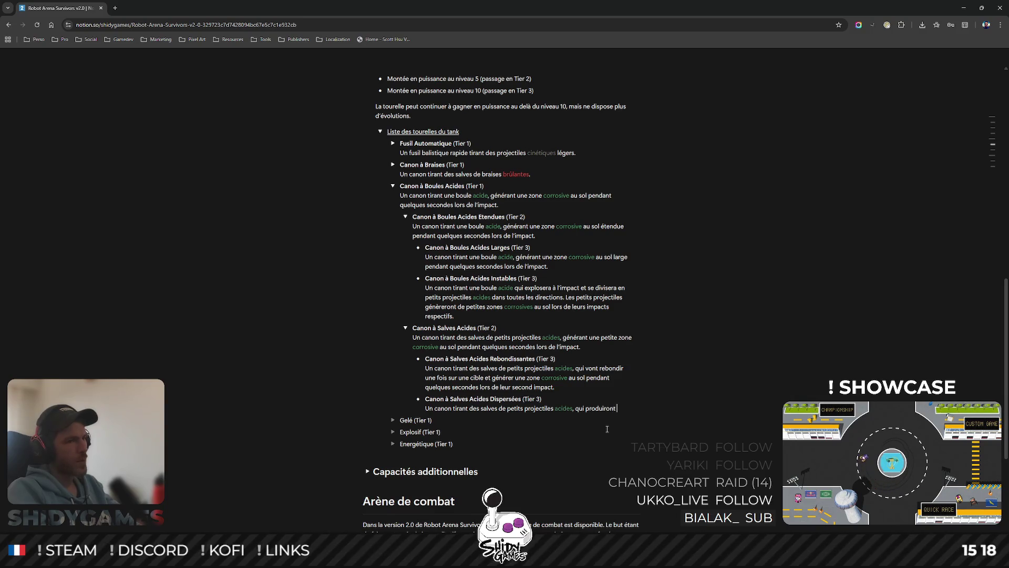
pyautogui.write(' un gaz corrosif')
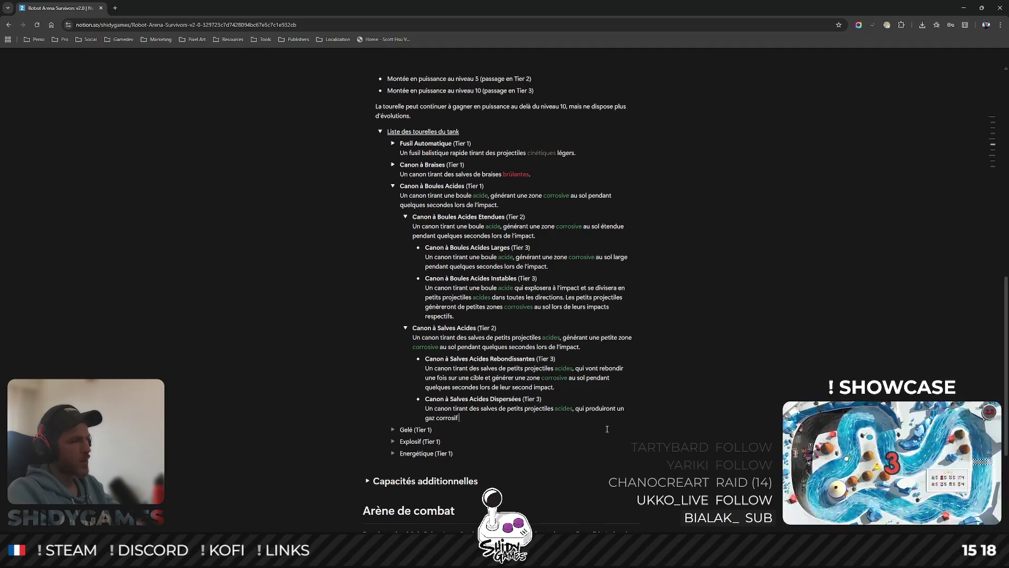
pyautogui.write('impact')
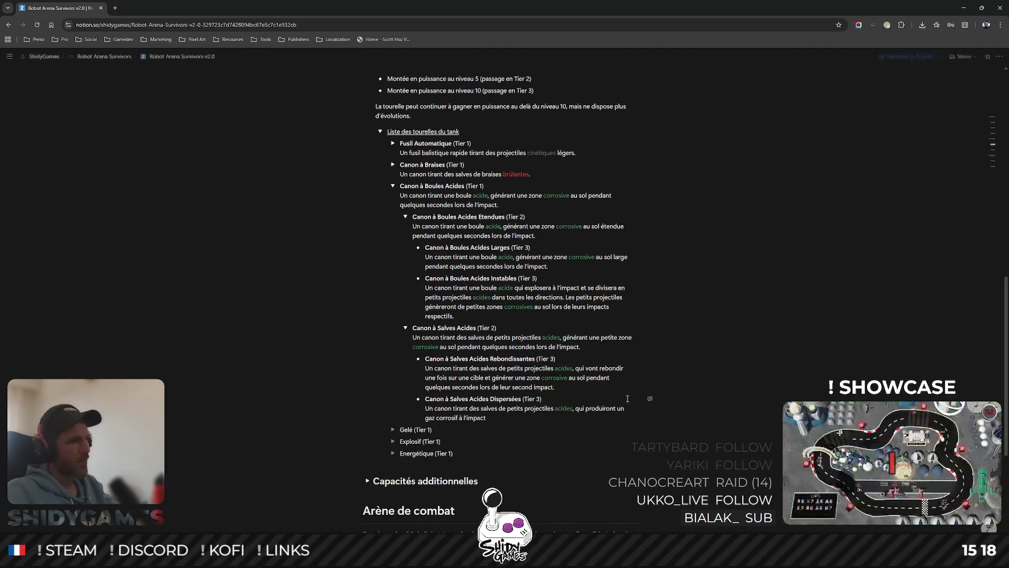
pyautogui.press('Home')
pyautogui.write('bref')
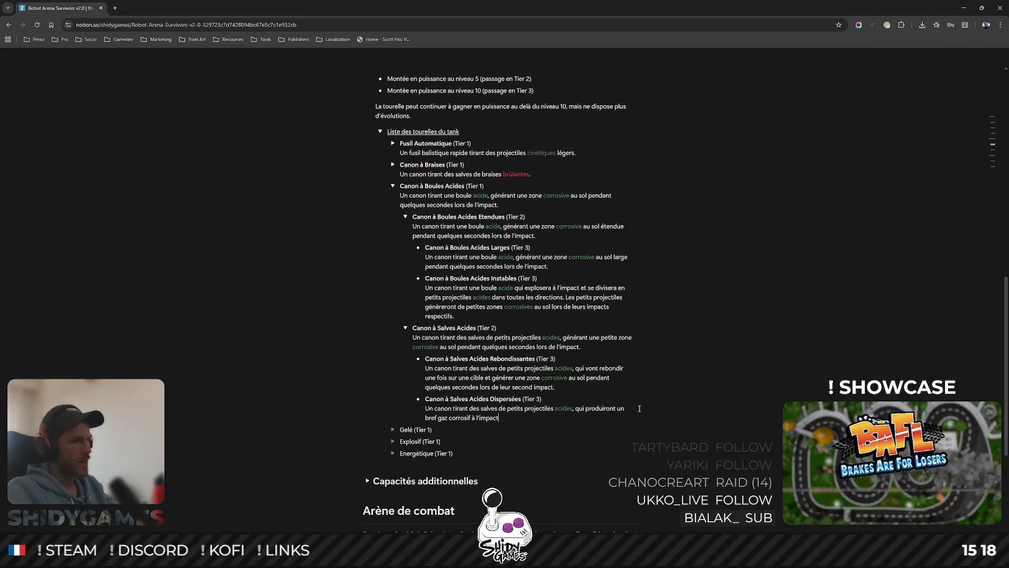
pyautogui.press('End')
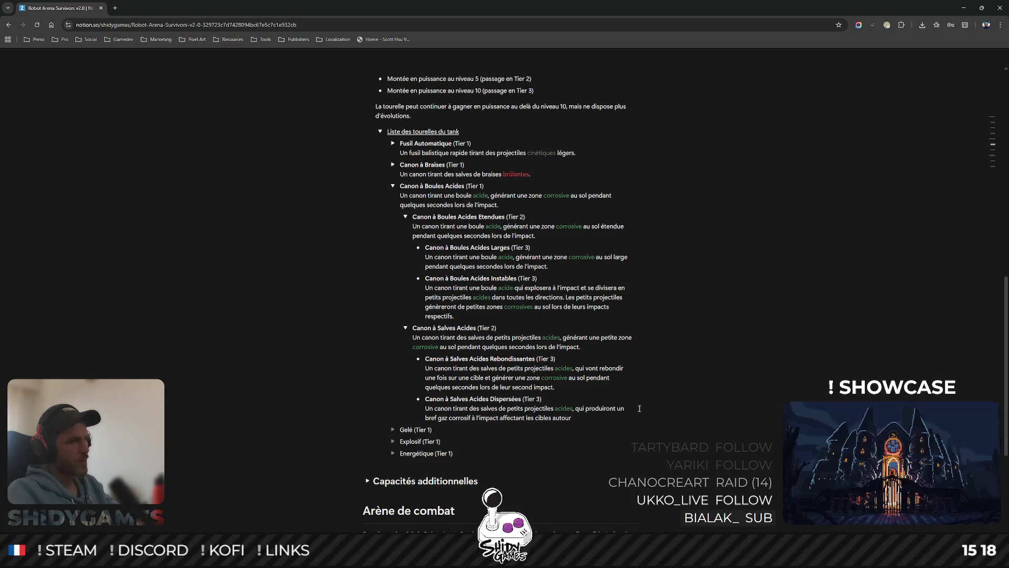
pyautogui.write('dans un rayon')
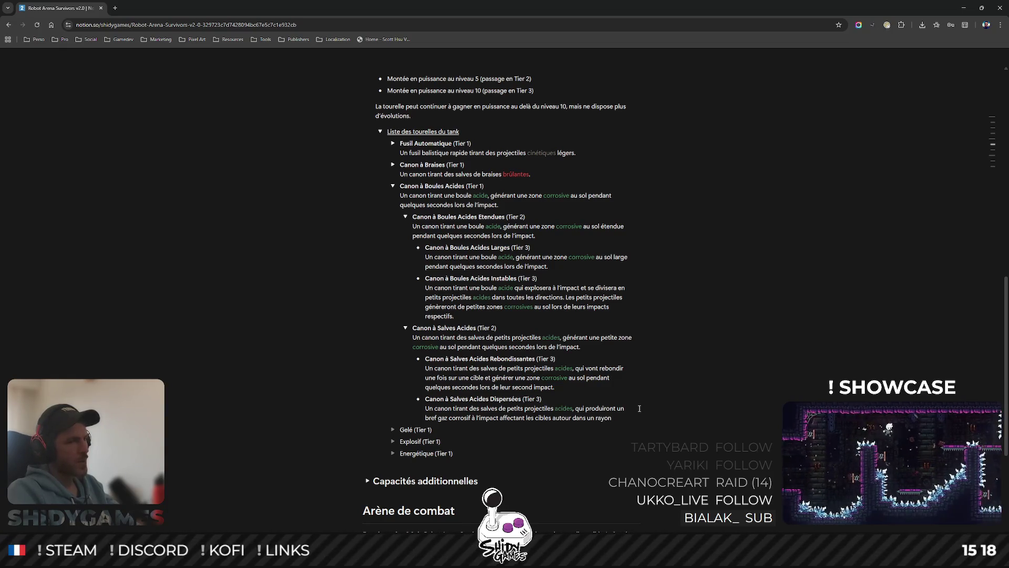
pyautogui.write(' mo')
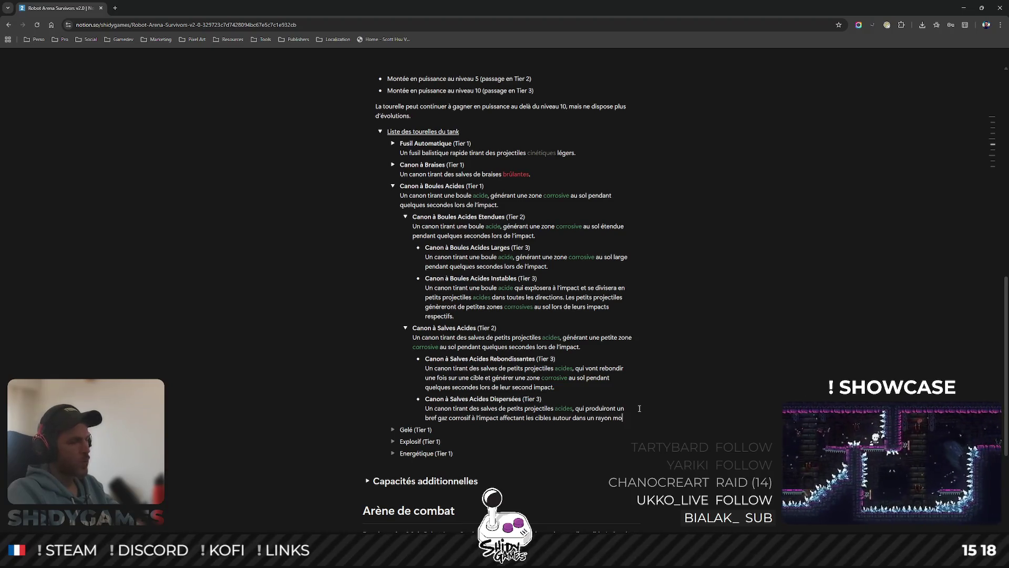
pyautogui.write('yen.')
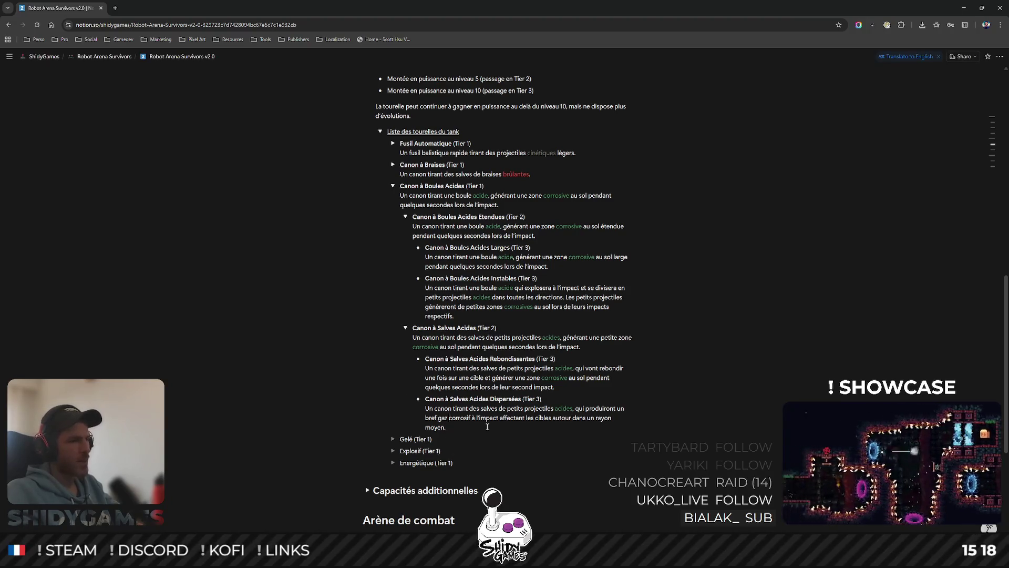
# - Colour the word 'corrosif' green in the Dispersées description
pyautogui.doubleClick(460, 416)
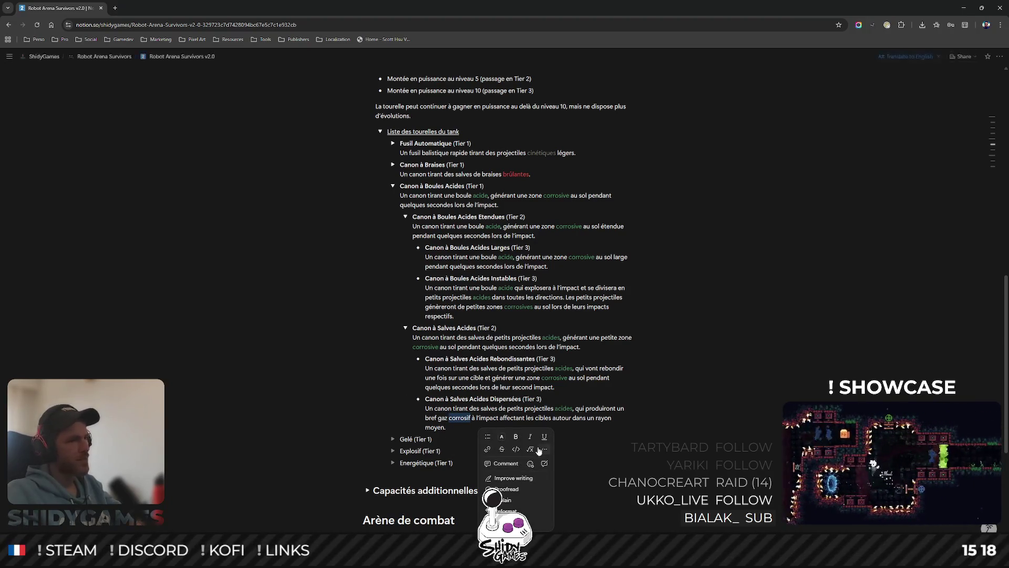
pyautogui.click(502, 436)
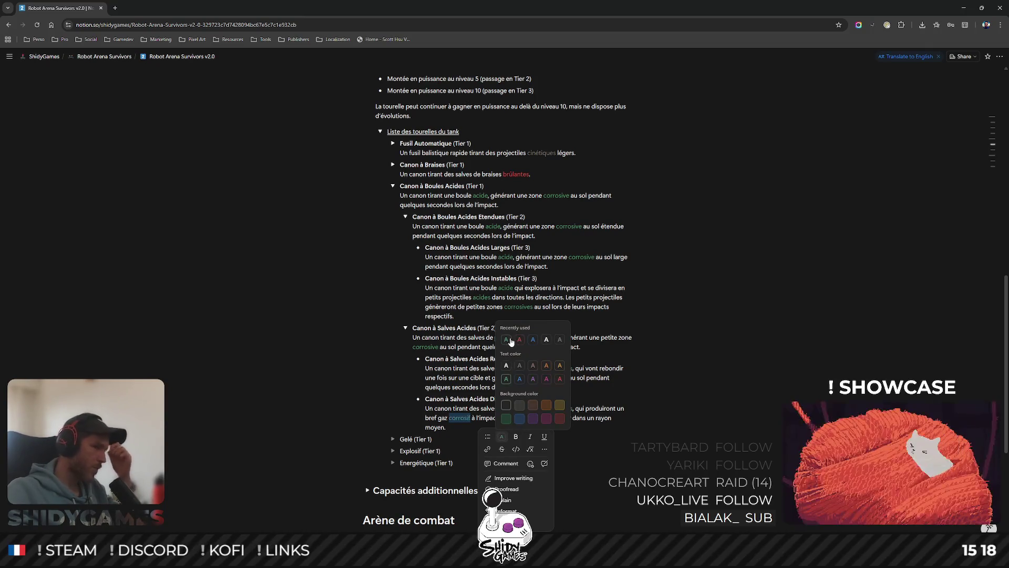
pyautogui.click(511, 341)
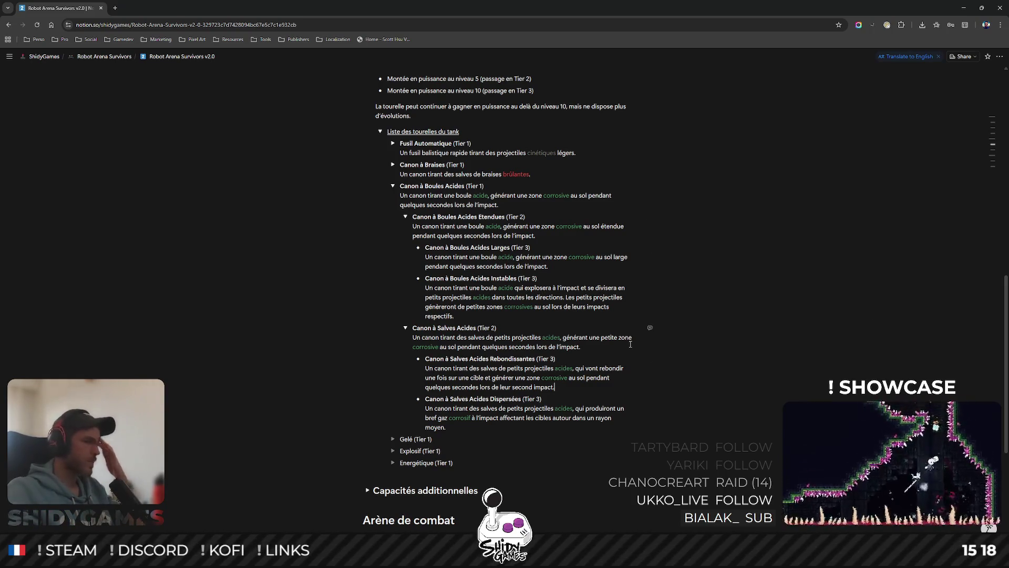
pyautogui.scroll(-3, 588, 298)
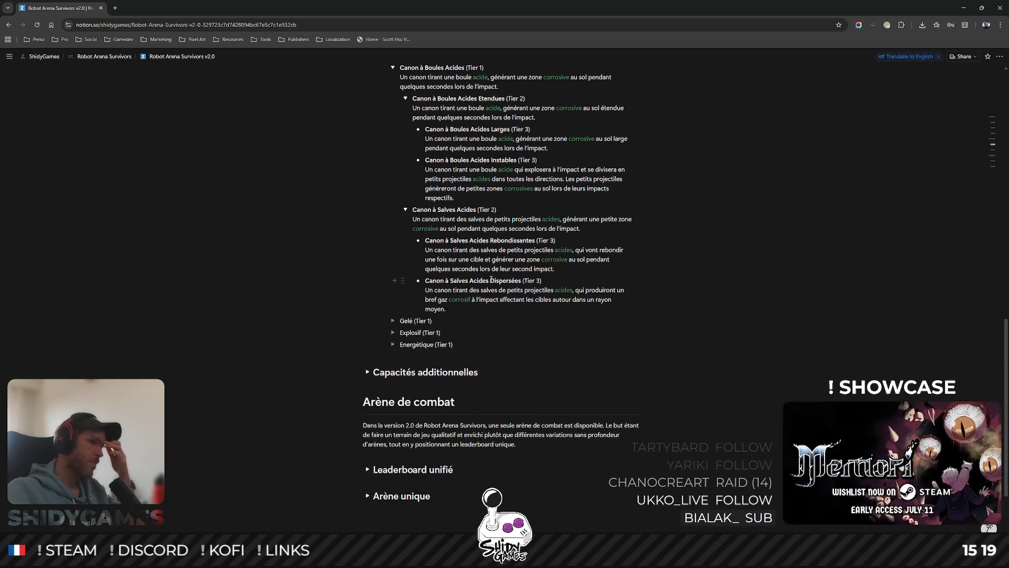
pyautogui.scroll(1, 491, 280)
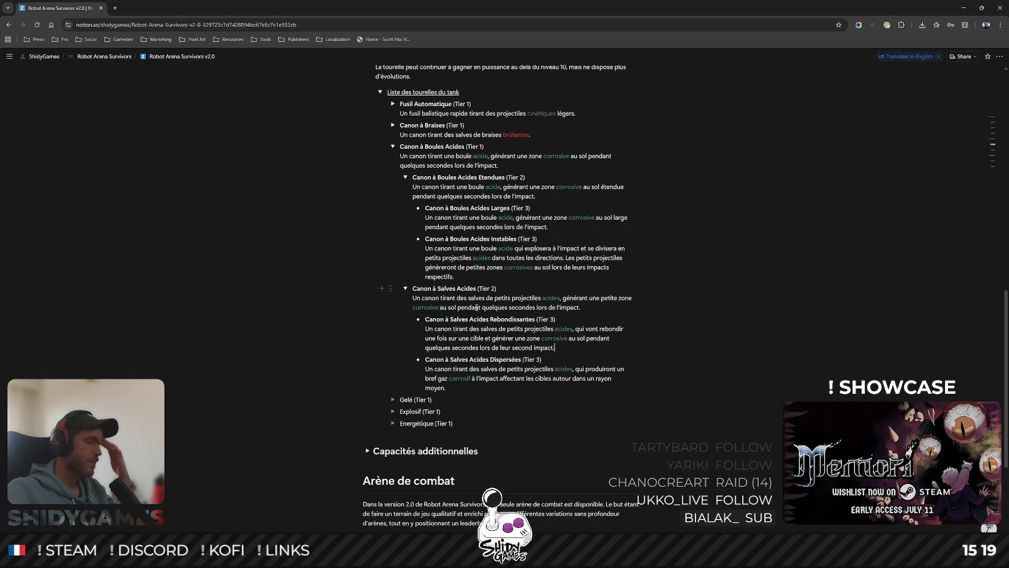
pyautogui.scroll(1, 498, 301)
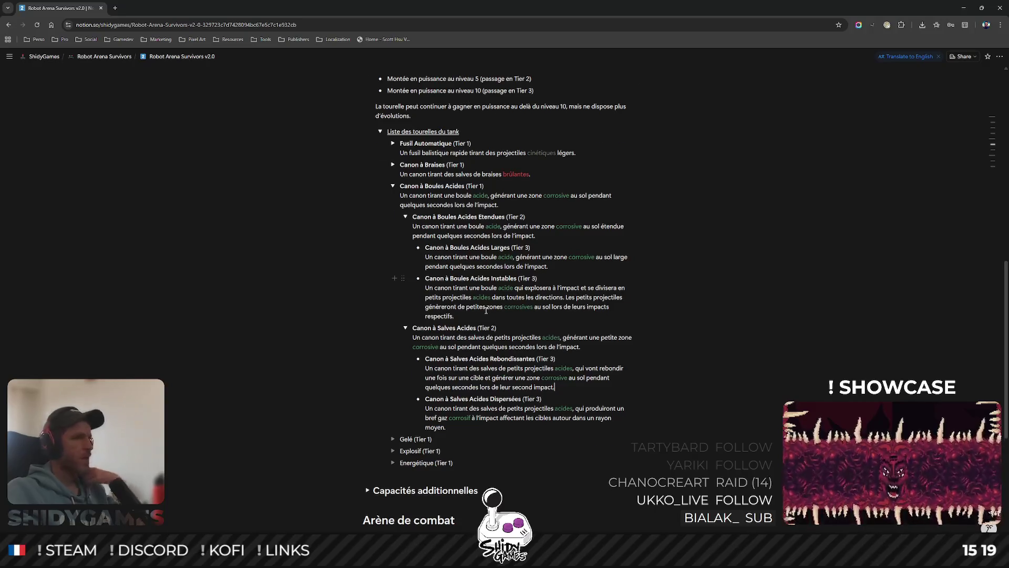
pyautogui.scroll(1, 487, 310)
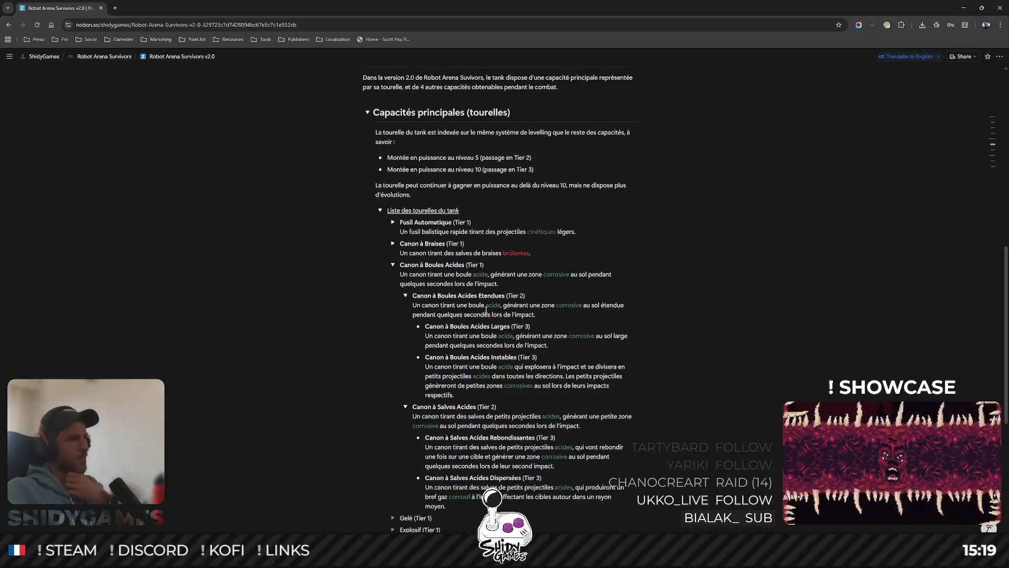
# - Fold Canon à Braises and the Canon à Boules Acides branch with its Etendues and Salves Acides sub-entries
pyautogui.click(393, 243)
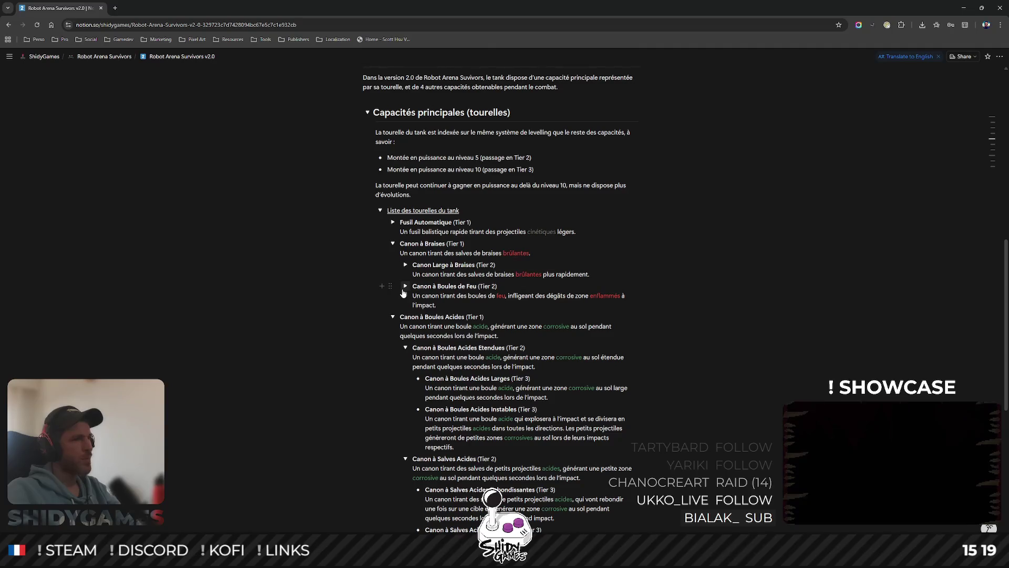
pyautogui.click(393, 243)
pyautogui.click(393, 264)
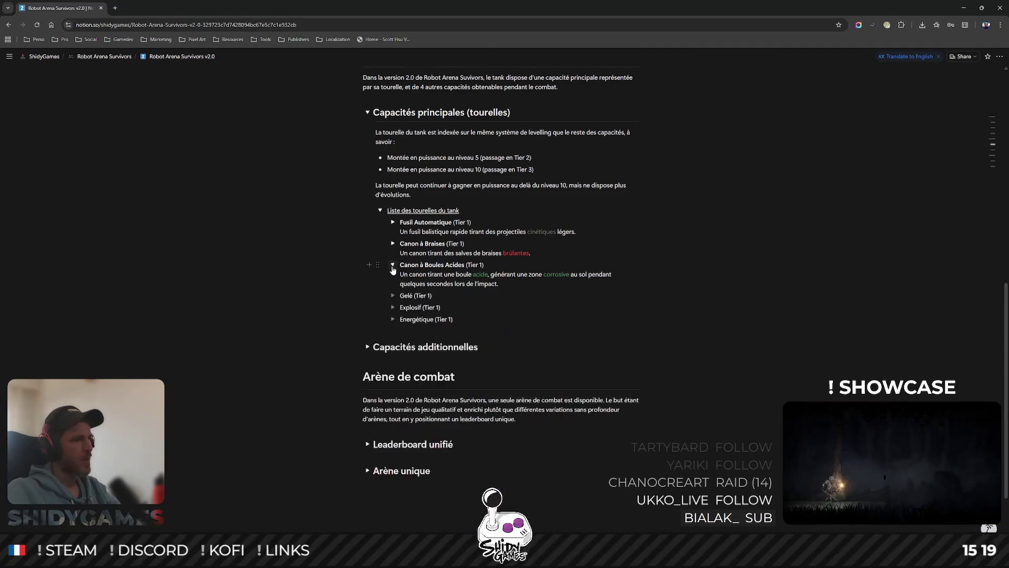
pyautogui.click(393, 264)
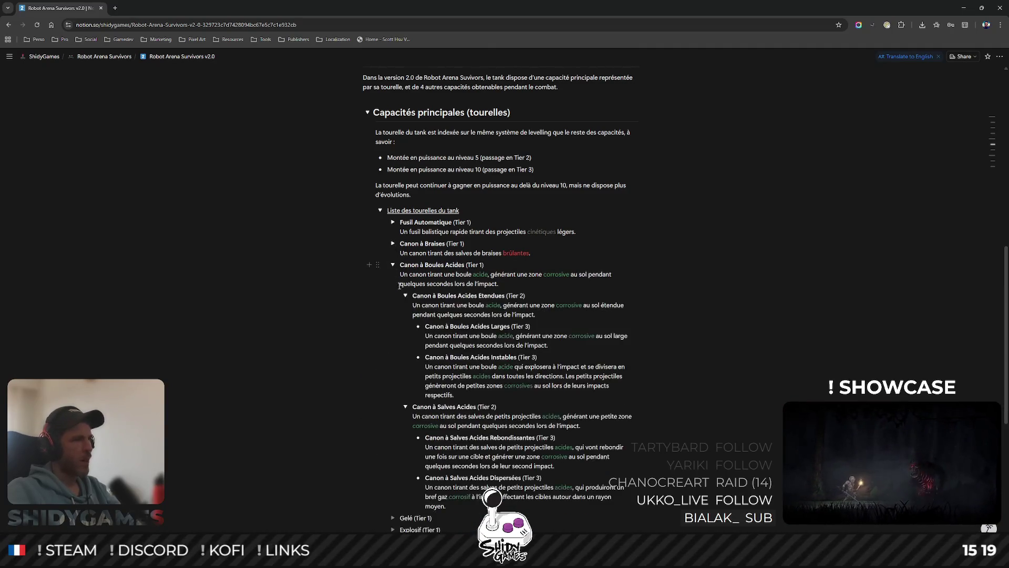
pyautogui.click(404, 294)
pyautogui.click(405, 325)
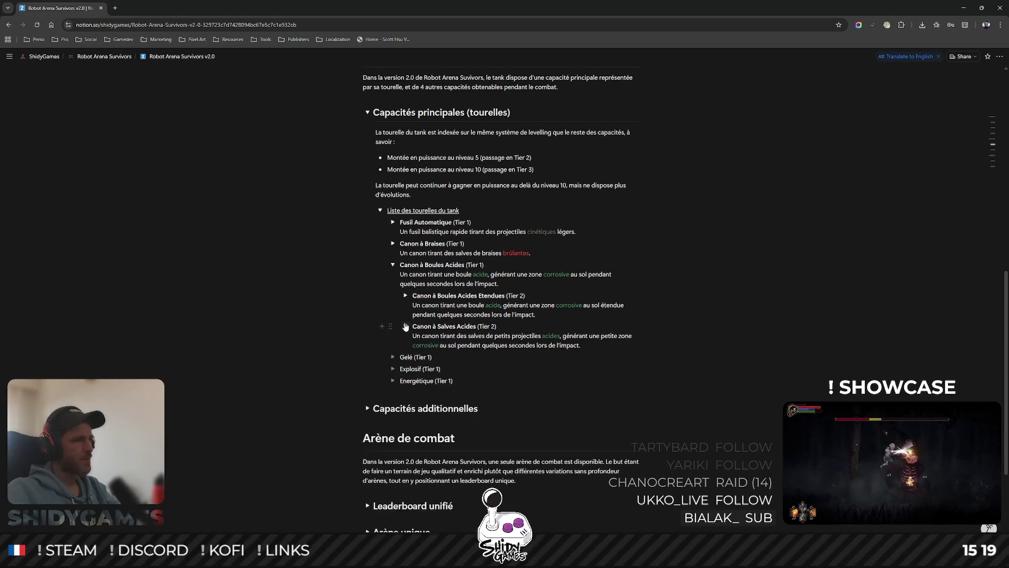
pyautogui.click(393, 265)
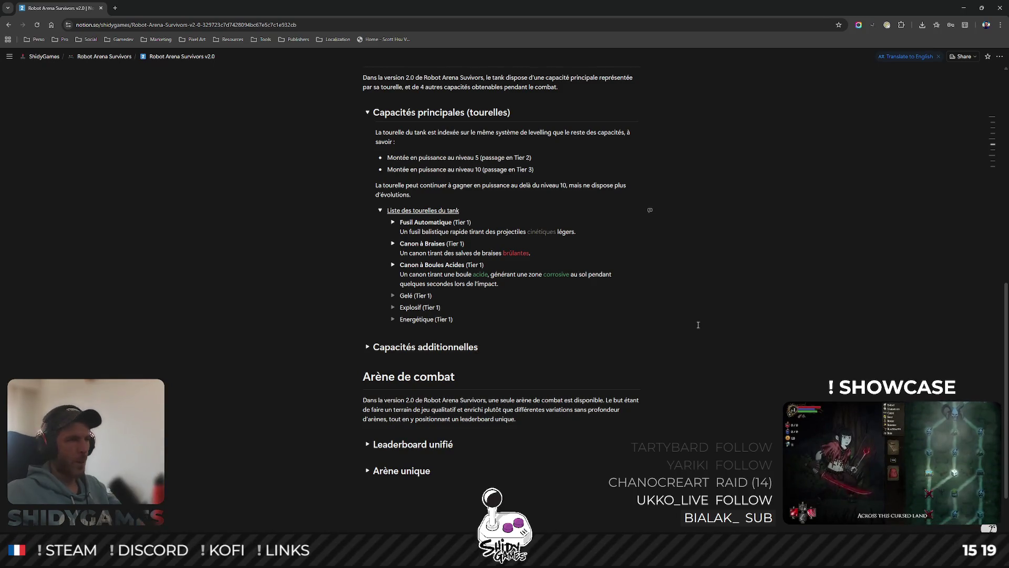
# - Add an 'A (Tier 2)' toggle under Gelé containing two 'A (Tier 3)' bullets
pyautogui.click(393, 296)
pyautogui.click(457, 308)
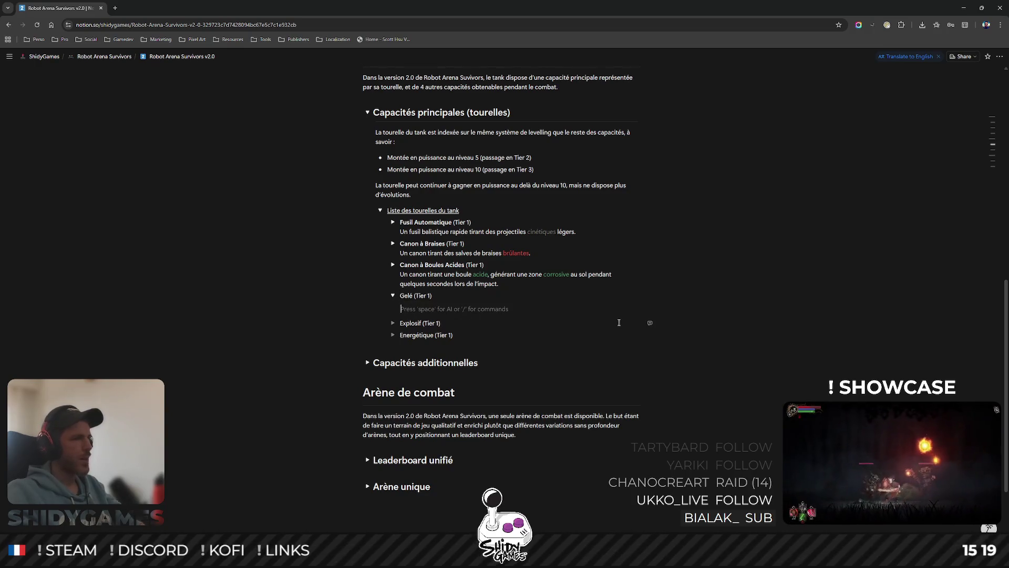
pyautogui.write('> ')
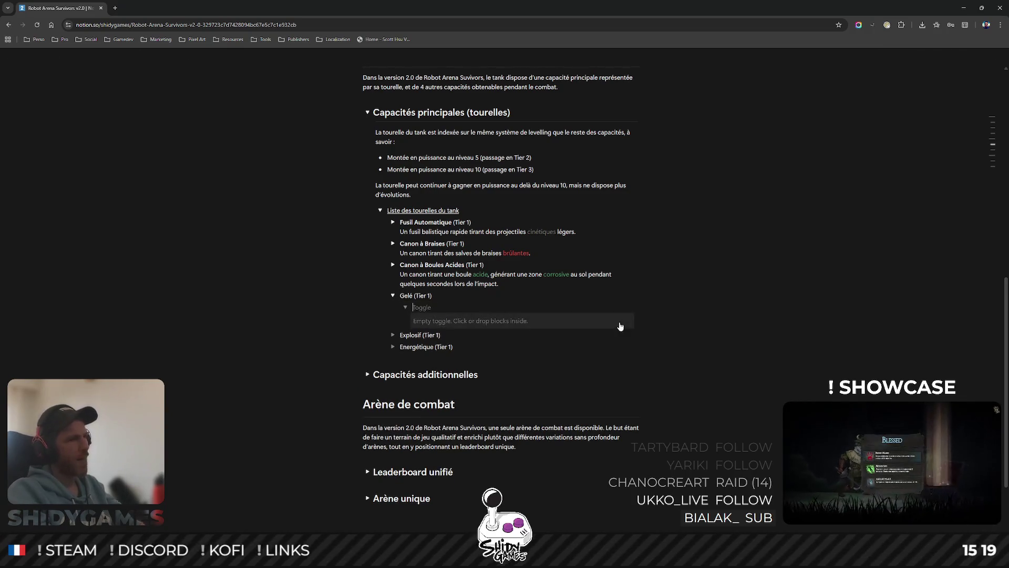
pyautogui.write('A (Tier 2)')
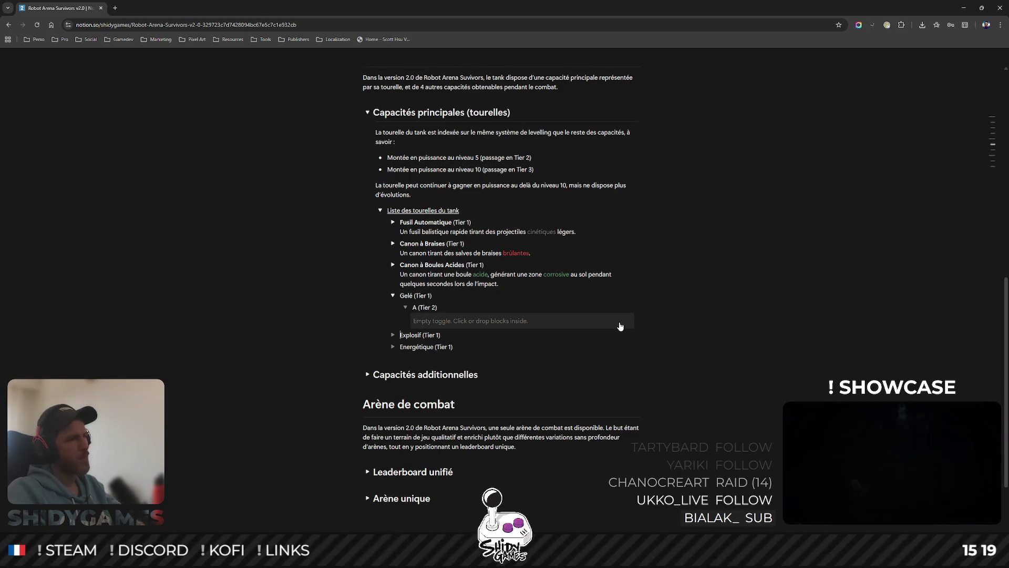
pyautogui.click(621, 326)
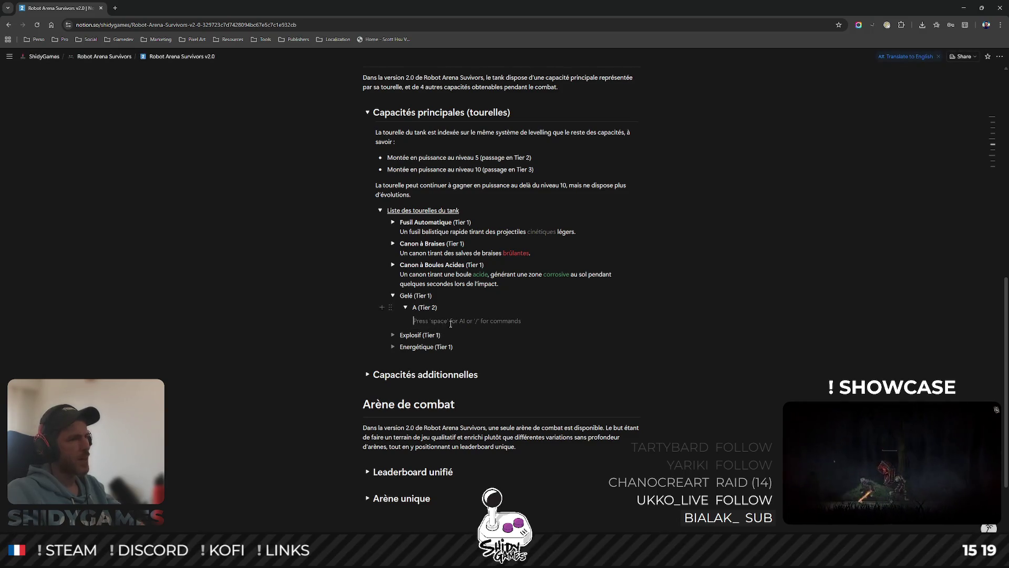
pyautogui.write('- A (Tier 3')
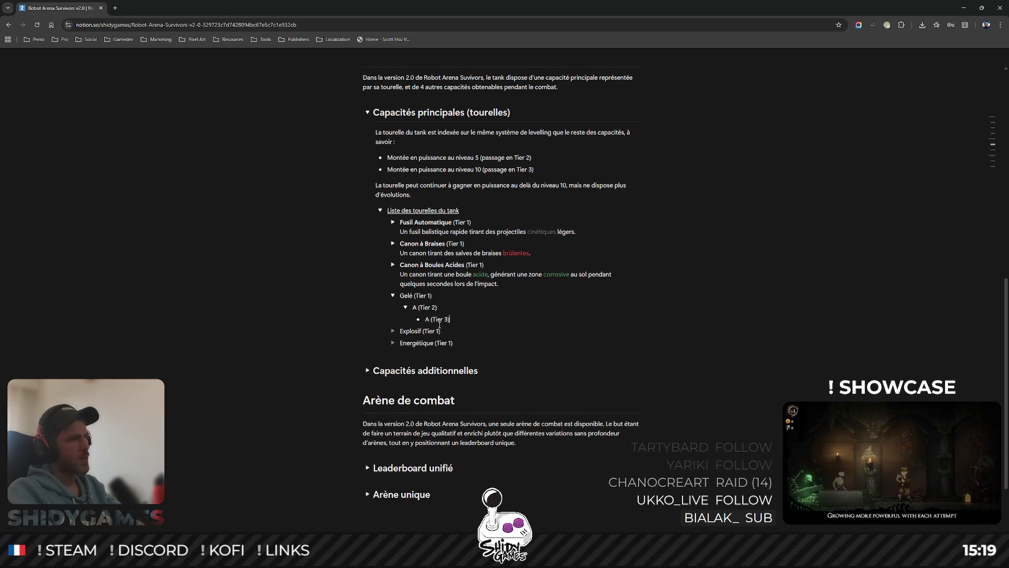
pyautogui.press('Return')
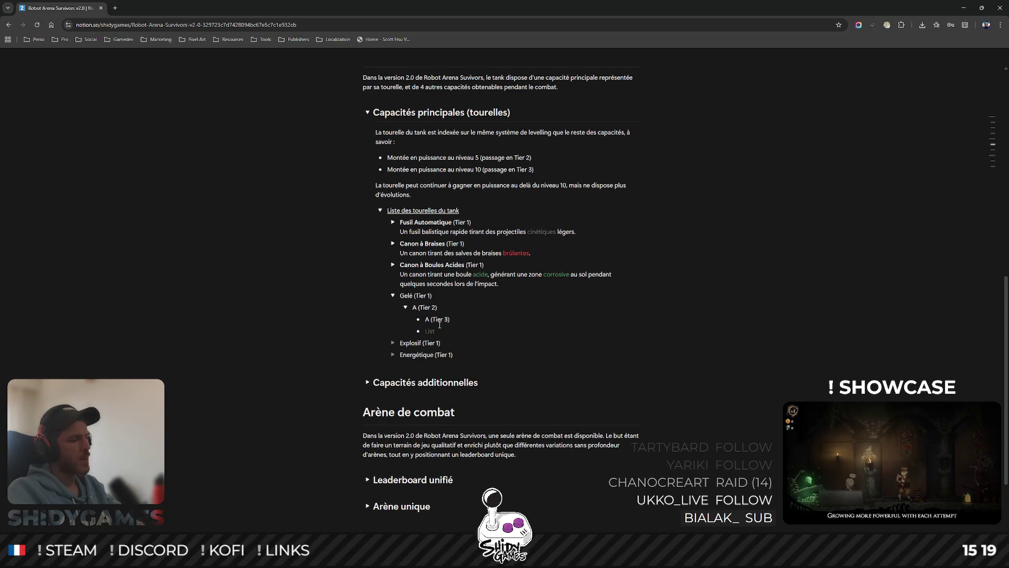
pyautogui.write('A (Tier 3')
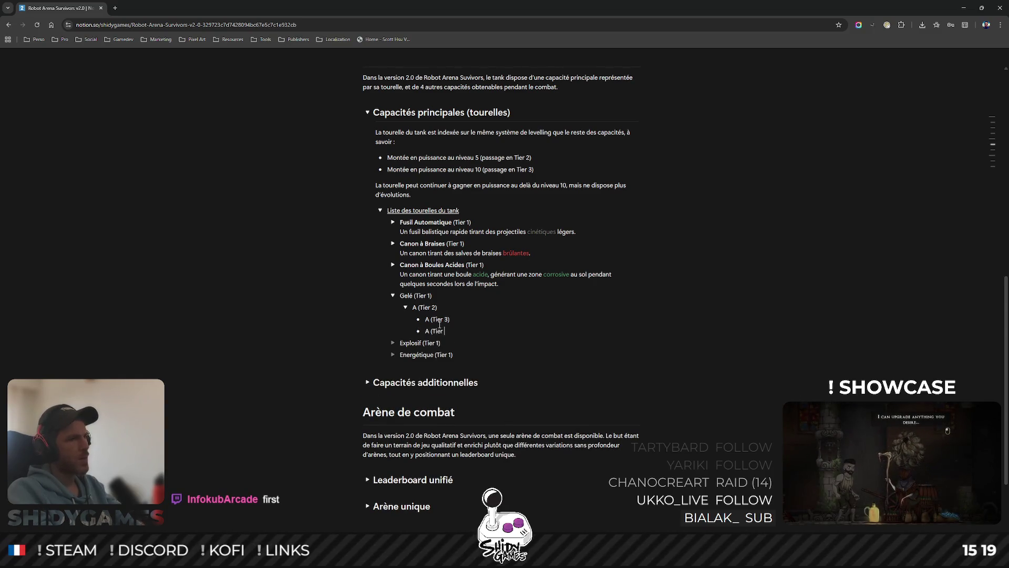
# - Duplicate the A (Tier 2) branch and expand the copy
pyautogui.moveTo(424, 307)
pyautogui.rightClick(406, 310)
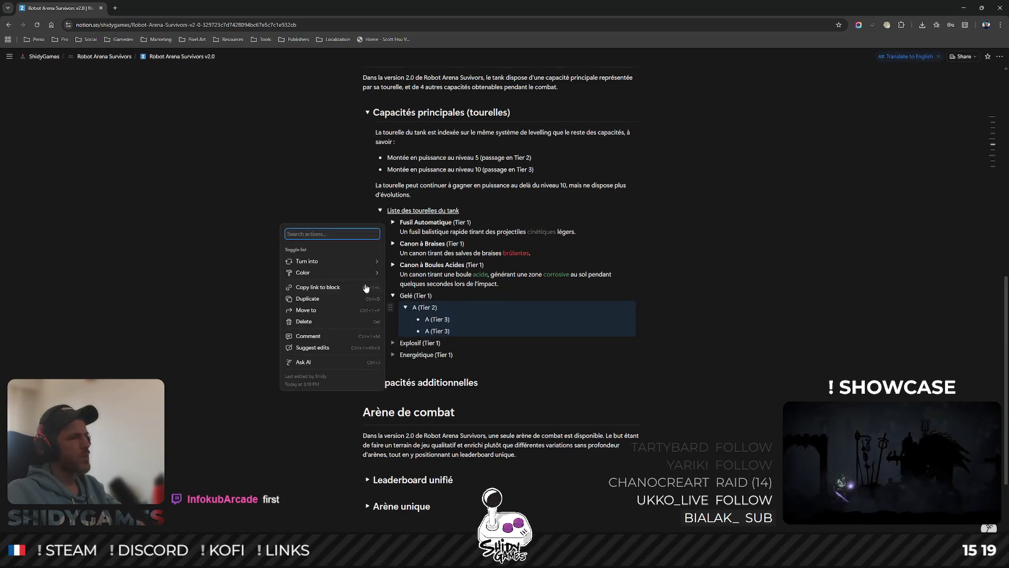
pyautogui.click(315, 301)
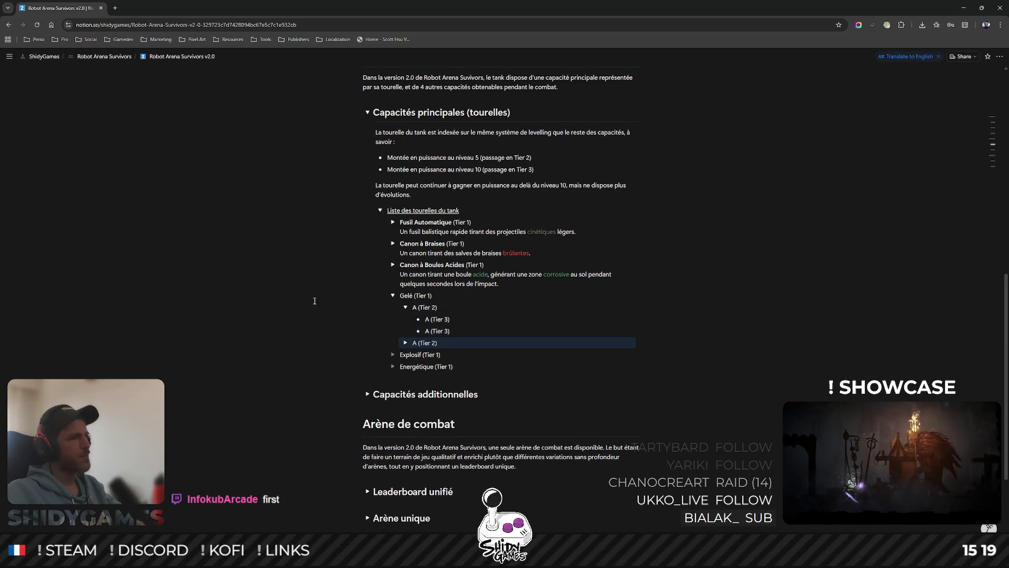
pyautogui.click(402, 342)
pyautogui.click(787, 341)
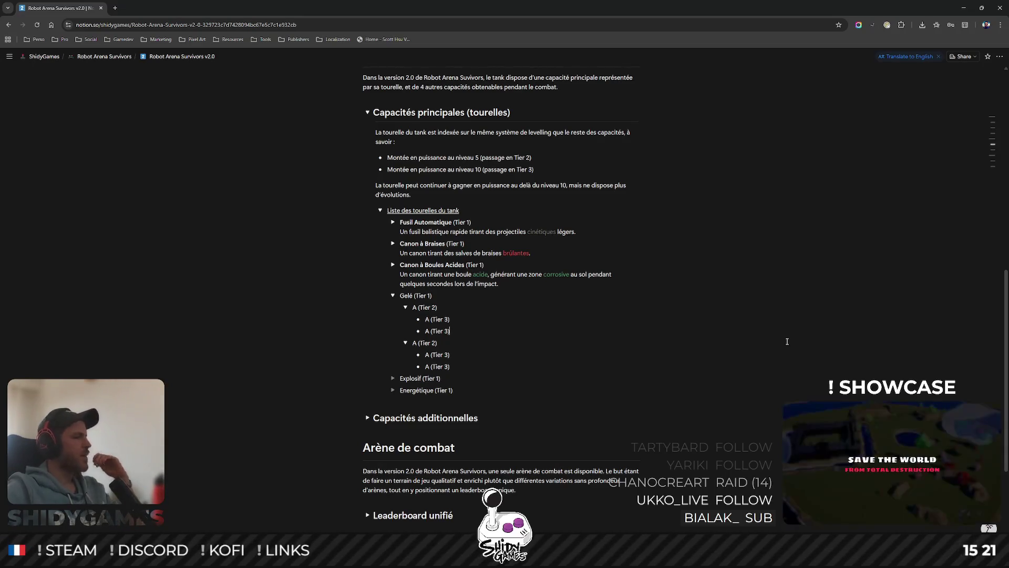
pyautogui.moveTo(424, 307)
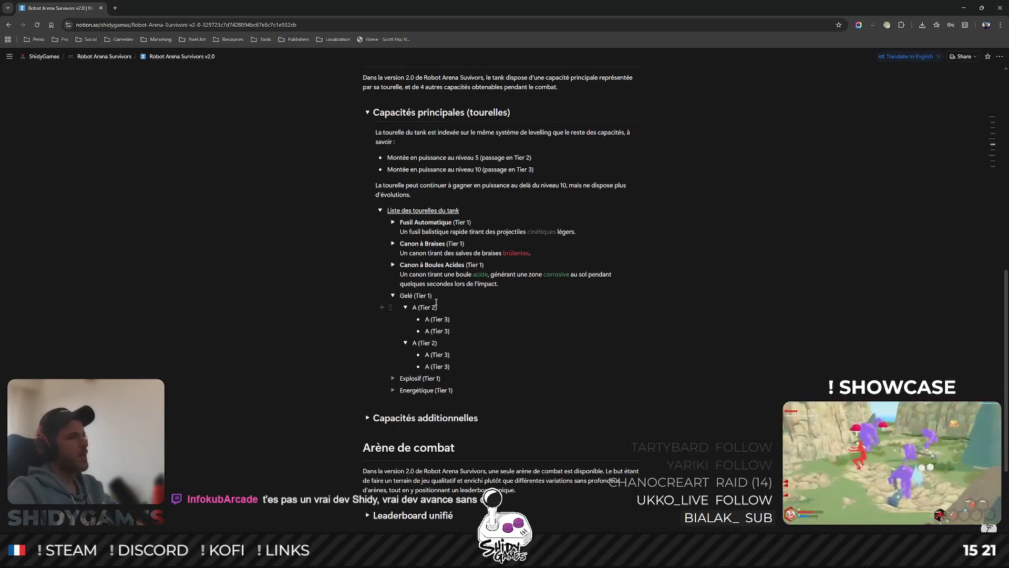
pyautogui.scroll(8, 647, 379)
pyautogui.scroll(2, 647, 379)
pyautogui.scroll(-5, 647, 380)
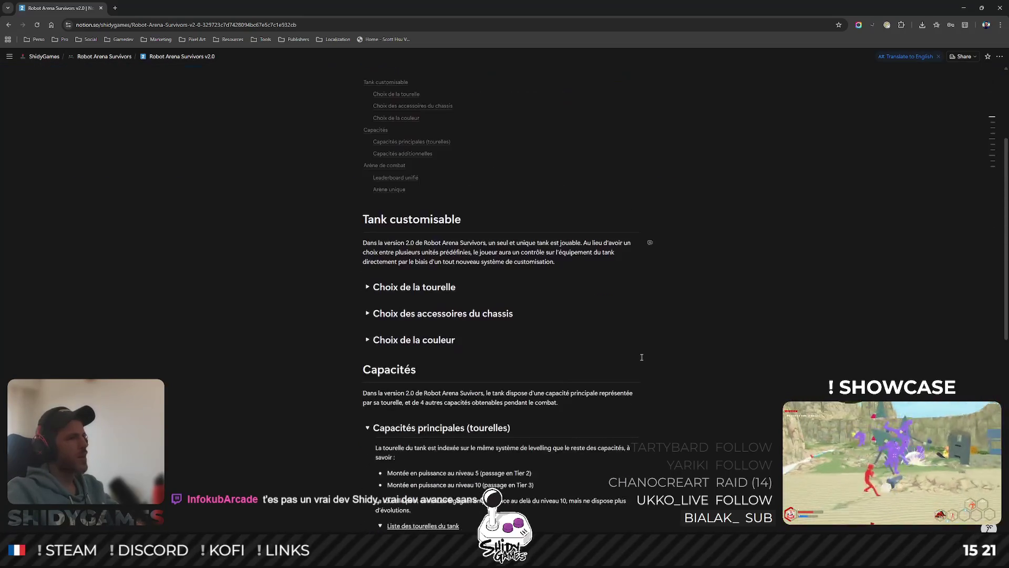
pyautogui.scroll(-6, 645, 363)
pyautogui.scroll(-5, 644, 355)
pyautogui.scroll(4, 644, 355)
pyautogui.scroll(3, 643, 356)
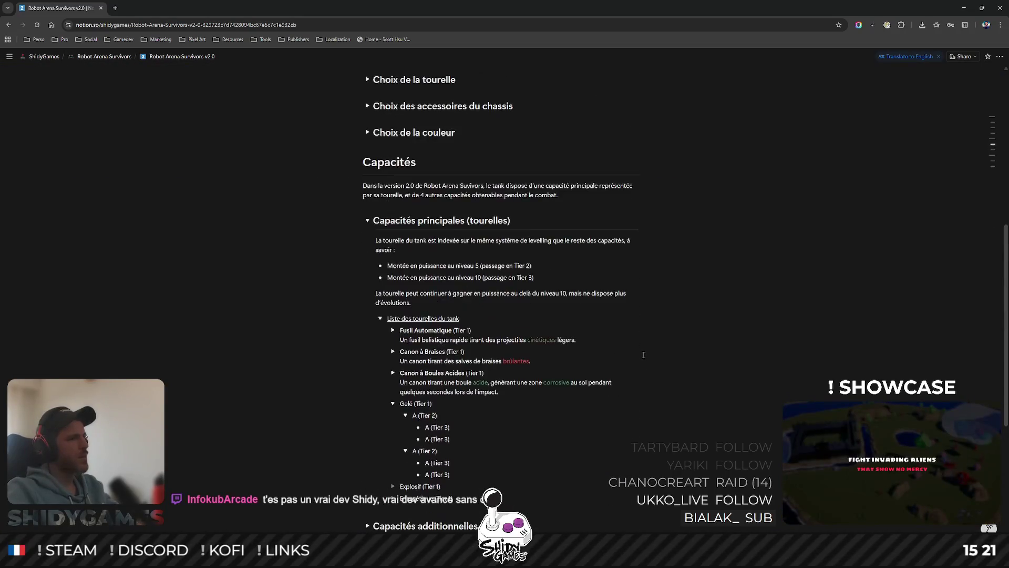
pyautogui.scroll(-2, 644, 353)
pyautogui.scroll(-1, 643, 351)
pyautogui.scroll(4, 643, 351)
pyautogui.scroll(-2, 642, 352)
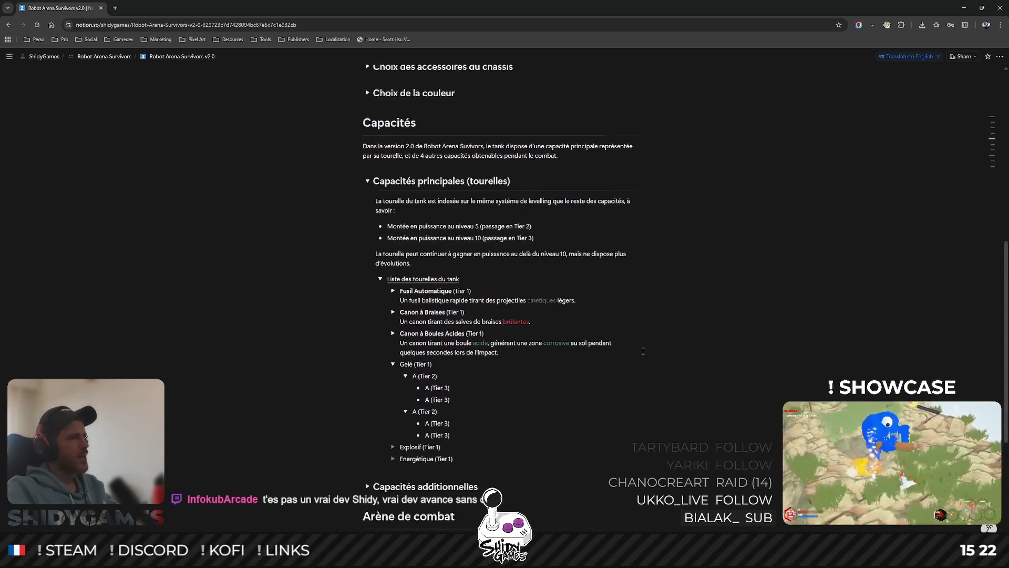
pyautogui.scroll(-2, 643, 351)
pyautogui.scroll(-1, 552, 315)
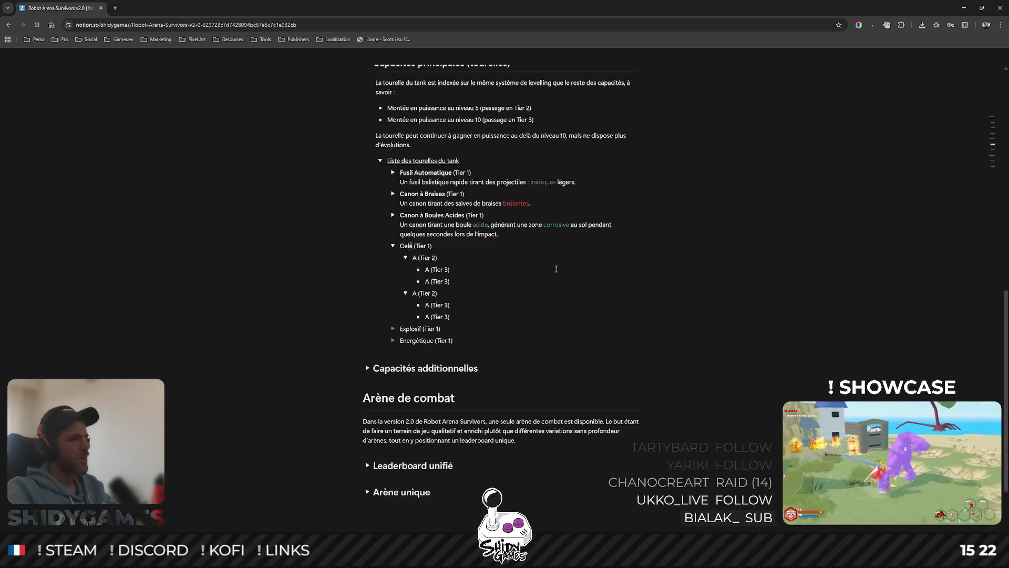
pyautogui.hotkey('ctrl', 'shift', 'Left')
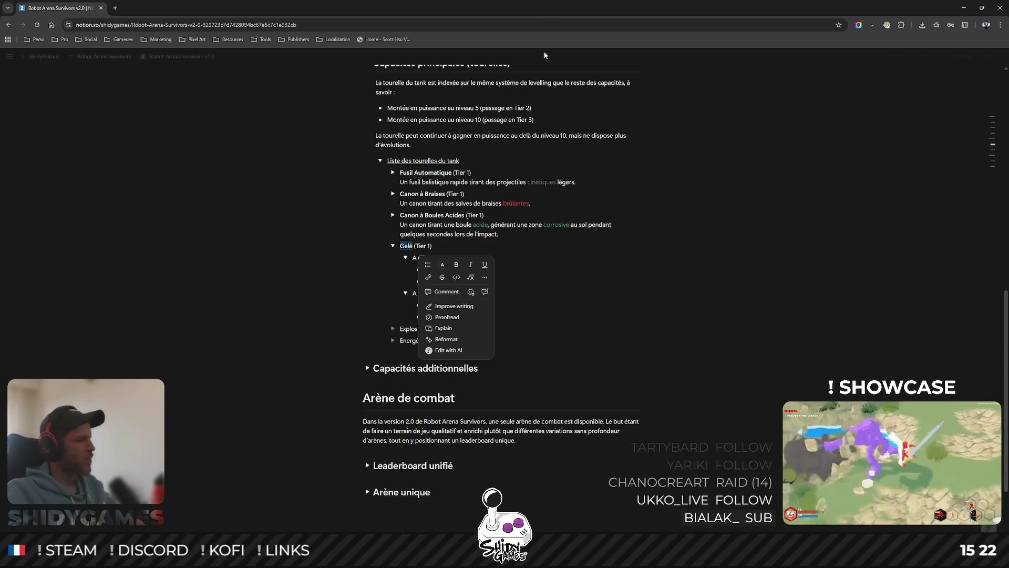
pyautogui.click(634, 304)
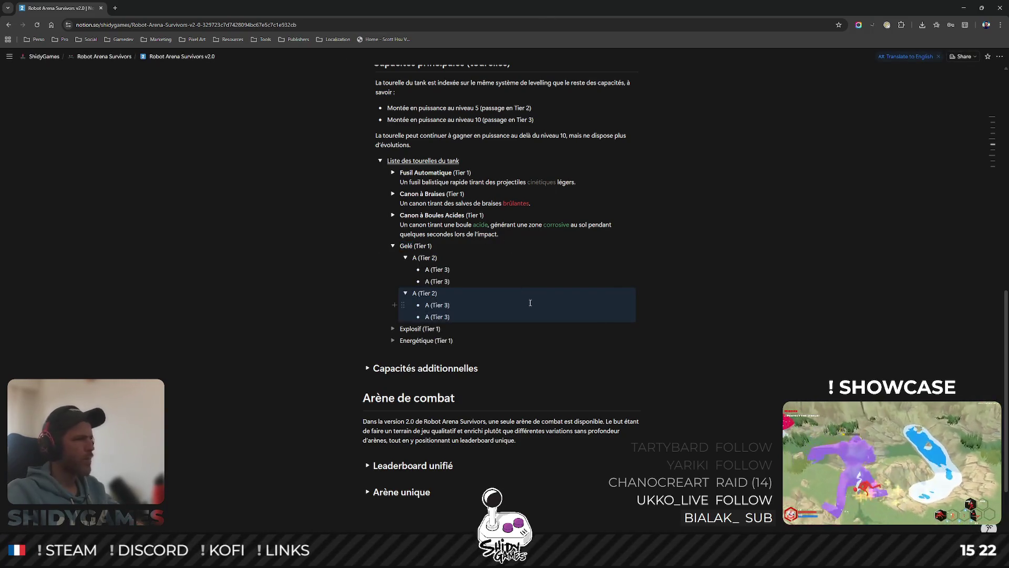
# - Bold the 'Canon à Boules de Neige' Tier 1 name and start a description line beneath it
pyautogui.click(606, 291)
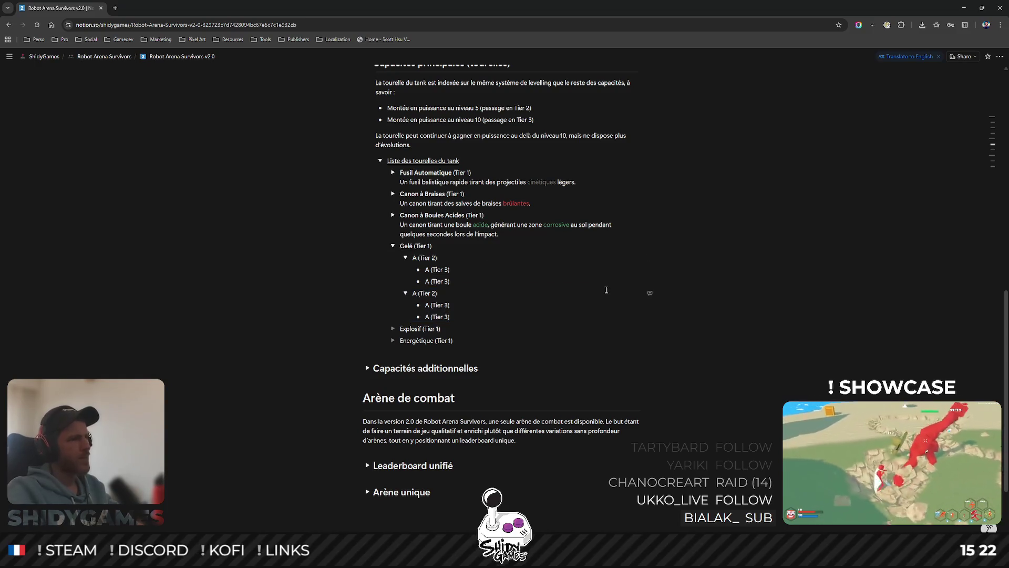
pyautogui.hotkey('ctrl', 'z')
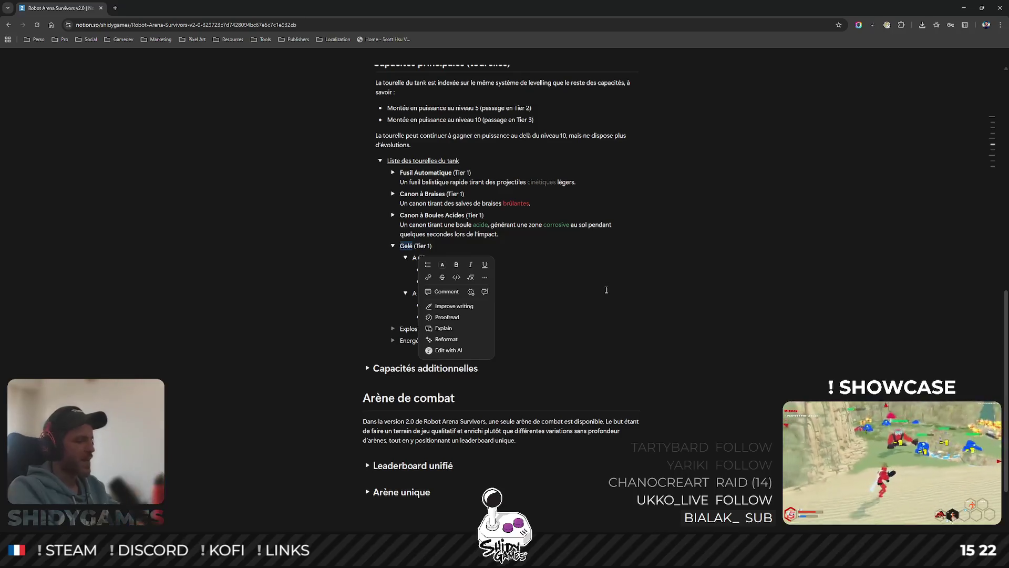
pyautogui.write('Canon à')
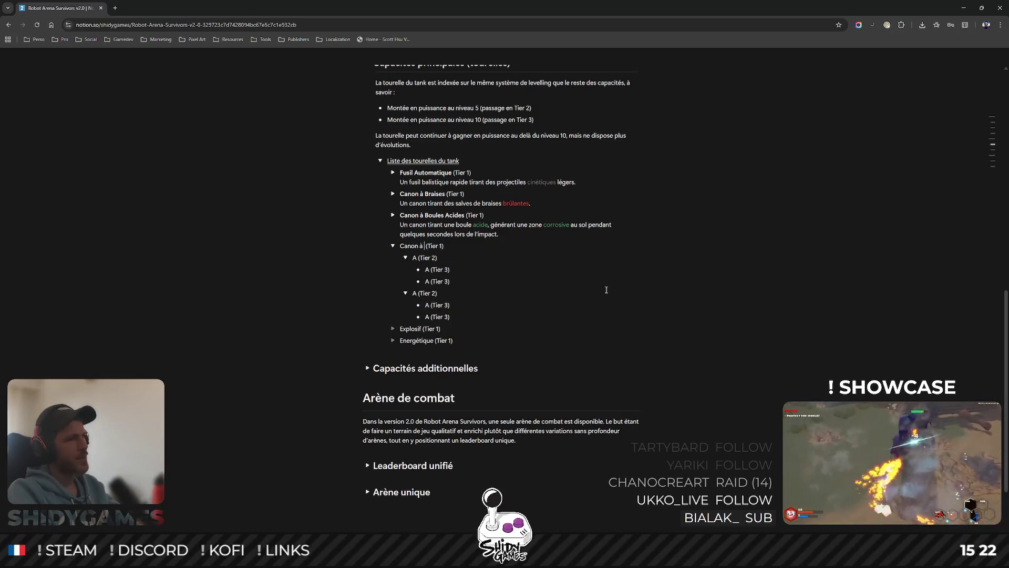
pyautogui.write(' Boules de Neige')
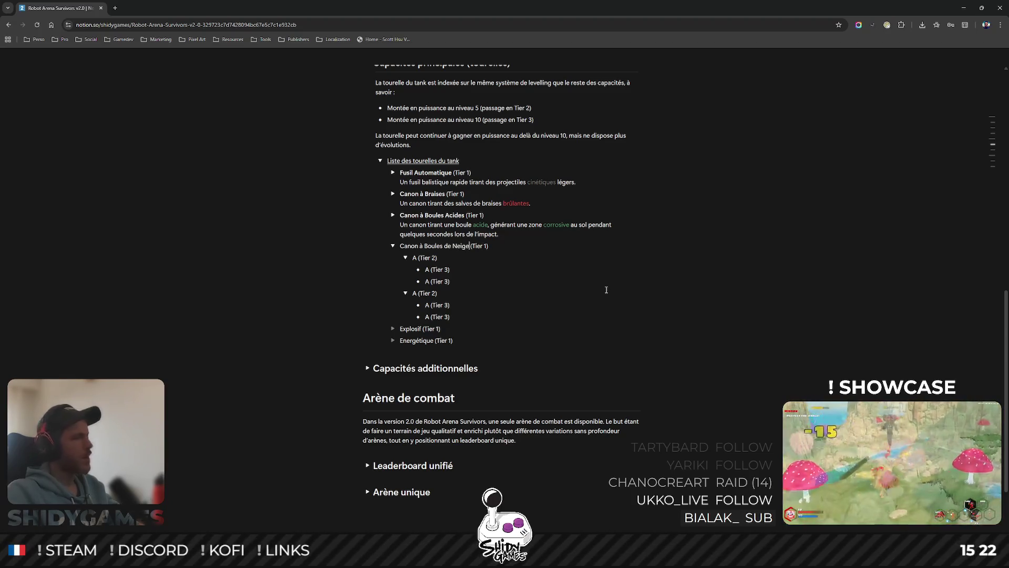
pyautogui.click(500, 254)
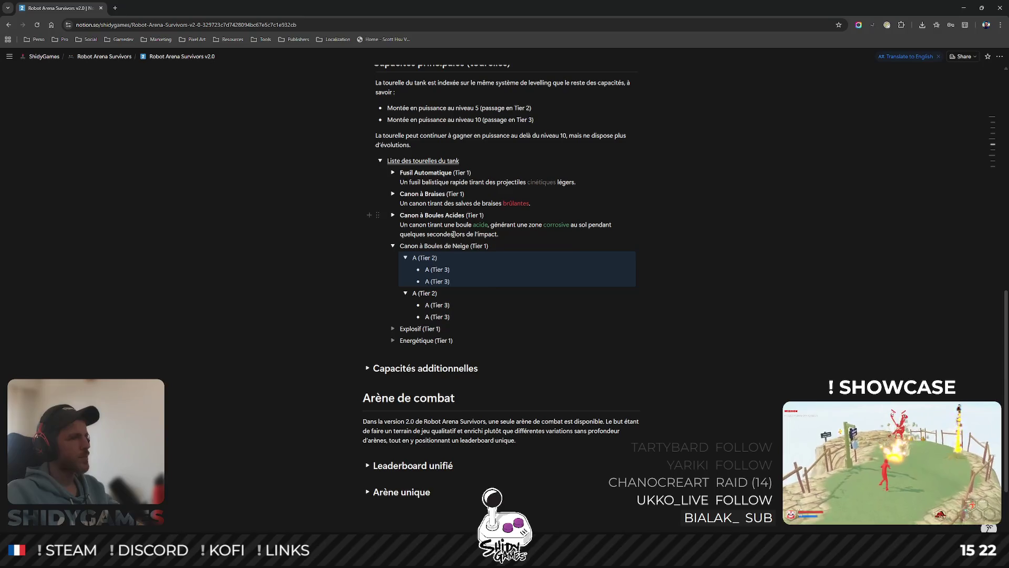
pyautogui.press('Escape')
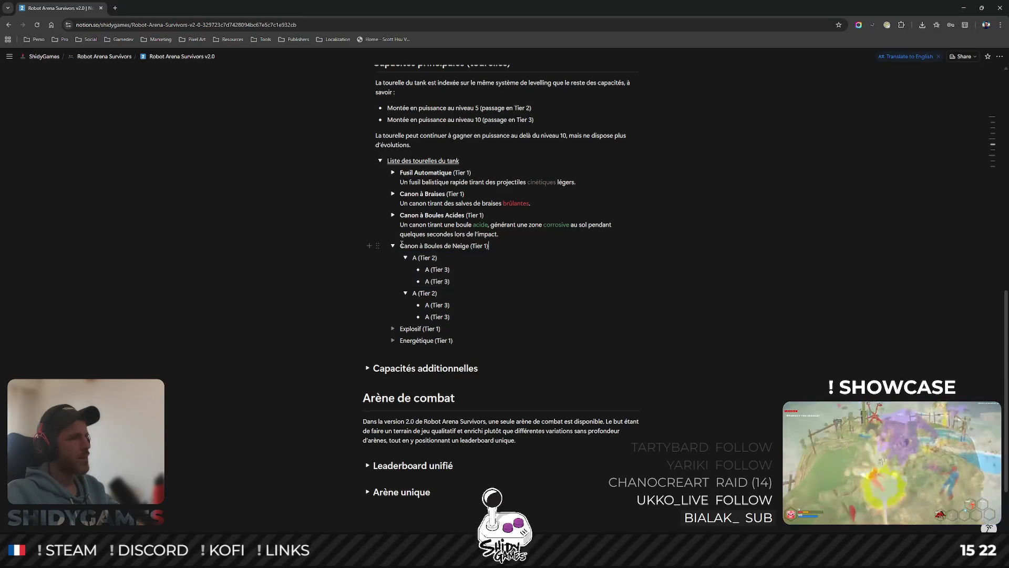
pyautogui.moveTo(400, 246); pyautogui.dragTo(470, 245)
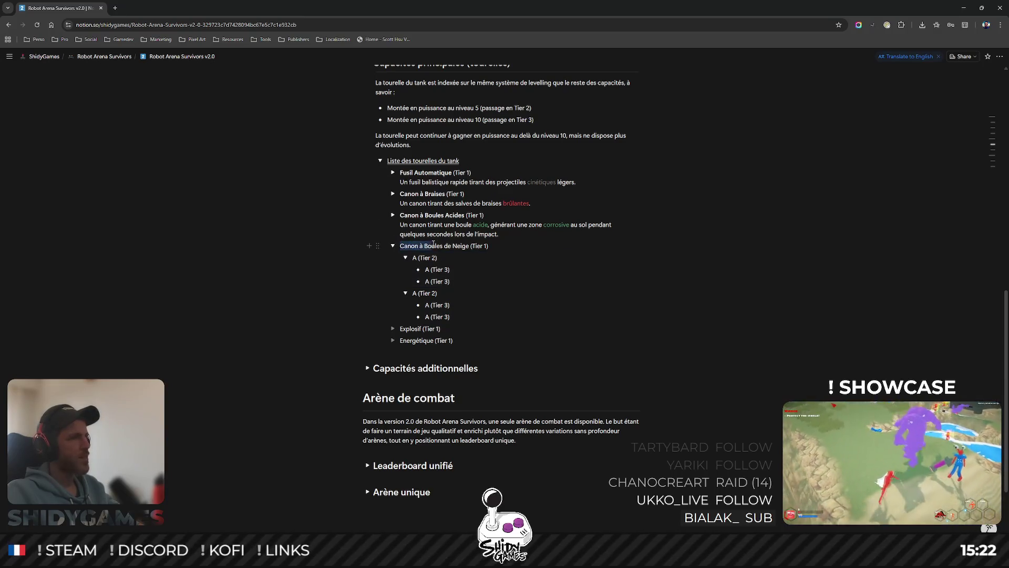
pyautogui.click(409, 265)
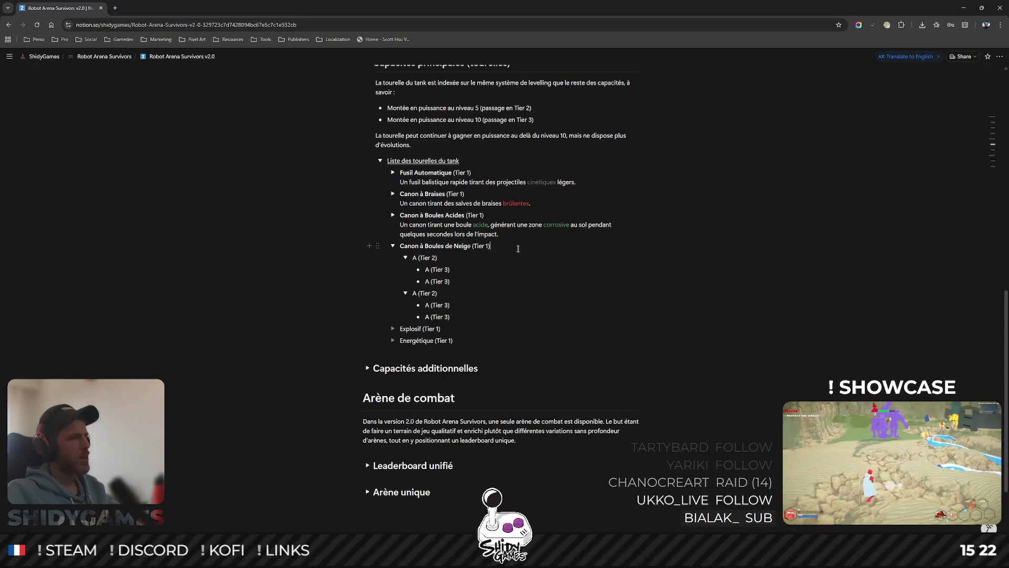
pyautogui.press('Return')
pyautogui.write('Un cano')
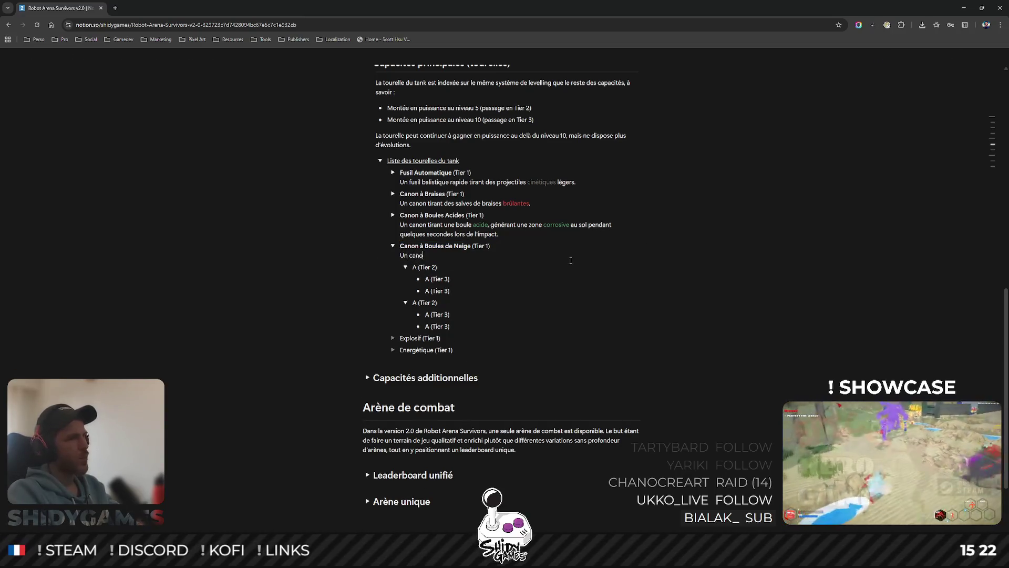
pyautogui.write('n tirant des boules de neige')
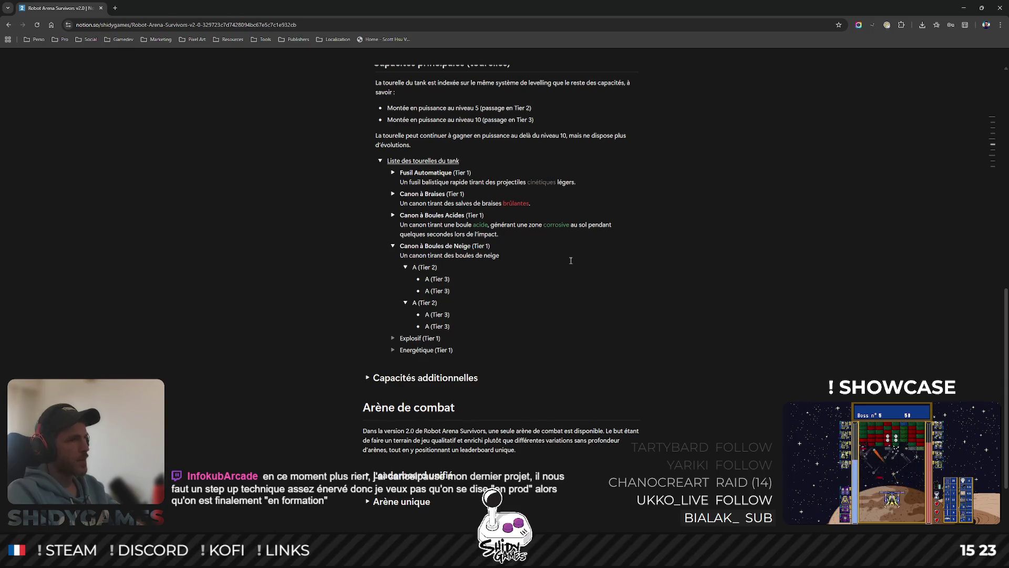
pyautogui.write(' pouvant ralentir')
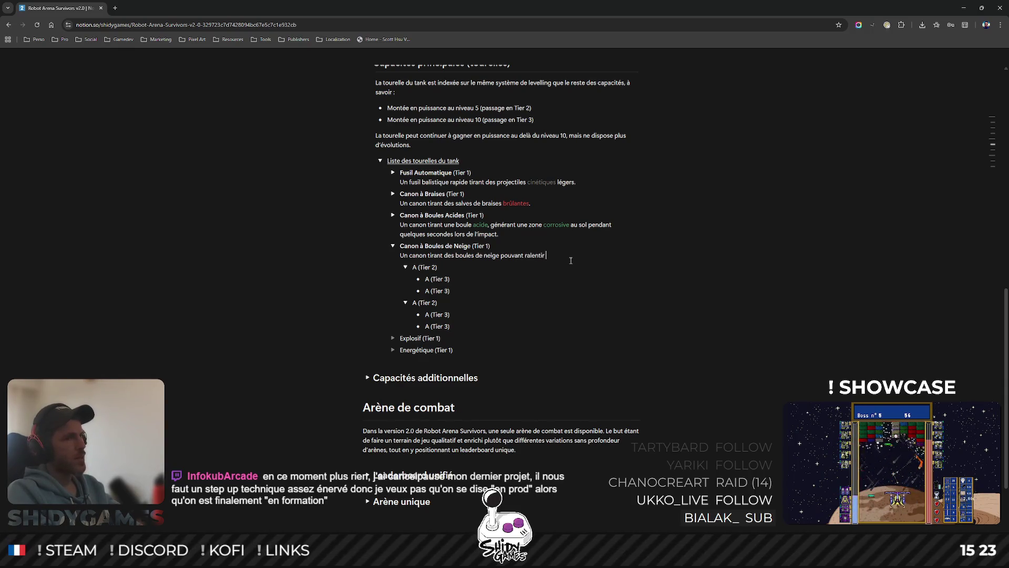
pyautogui.write(' les cibles.')
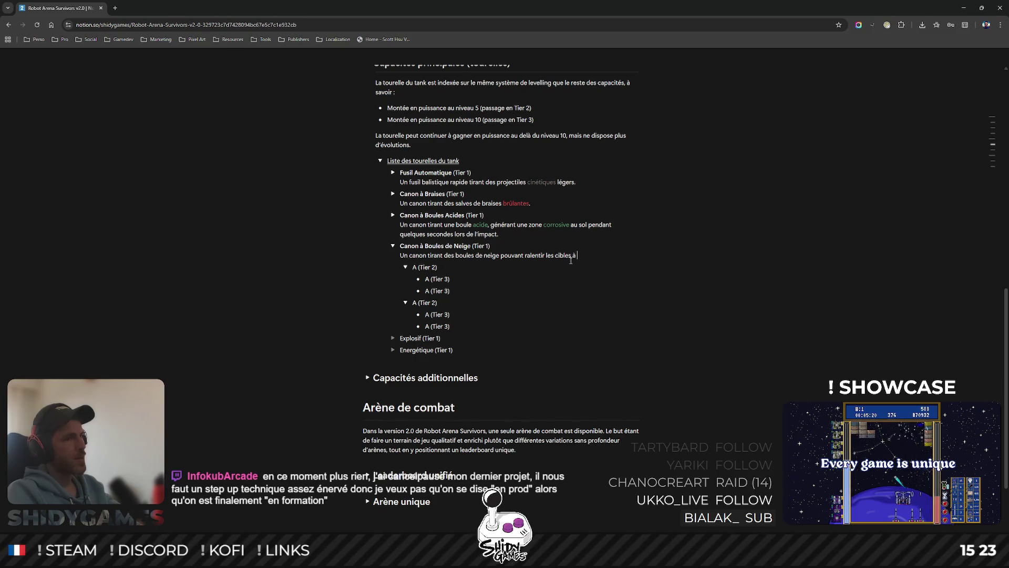
pyautogui.write("l'impact.")
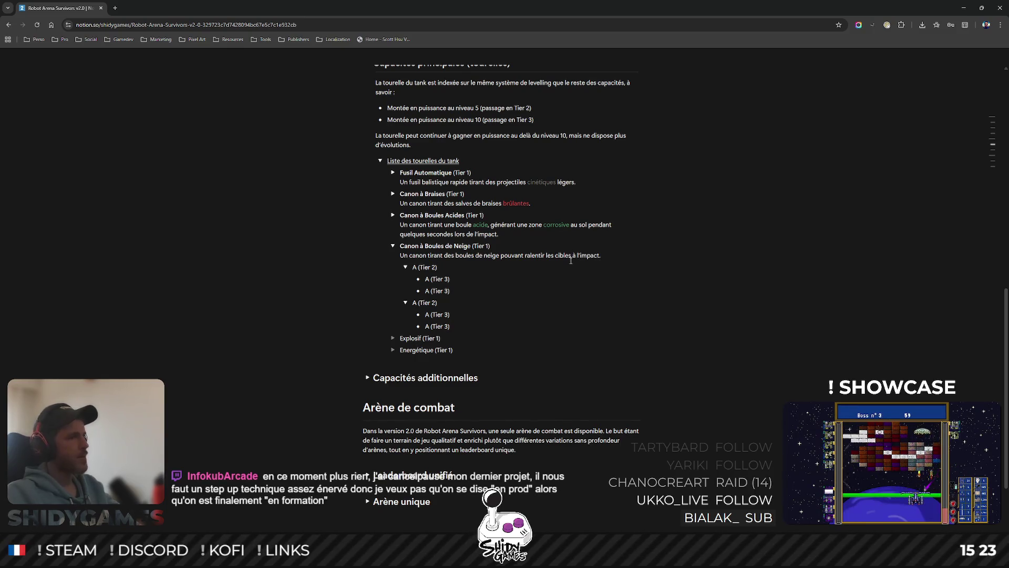
# - Colour the word 'neige' blue in the snowball-slowing description, then target the first Tier 2 placeholder
pyautogui.click(494, 254)
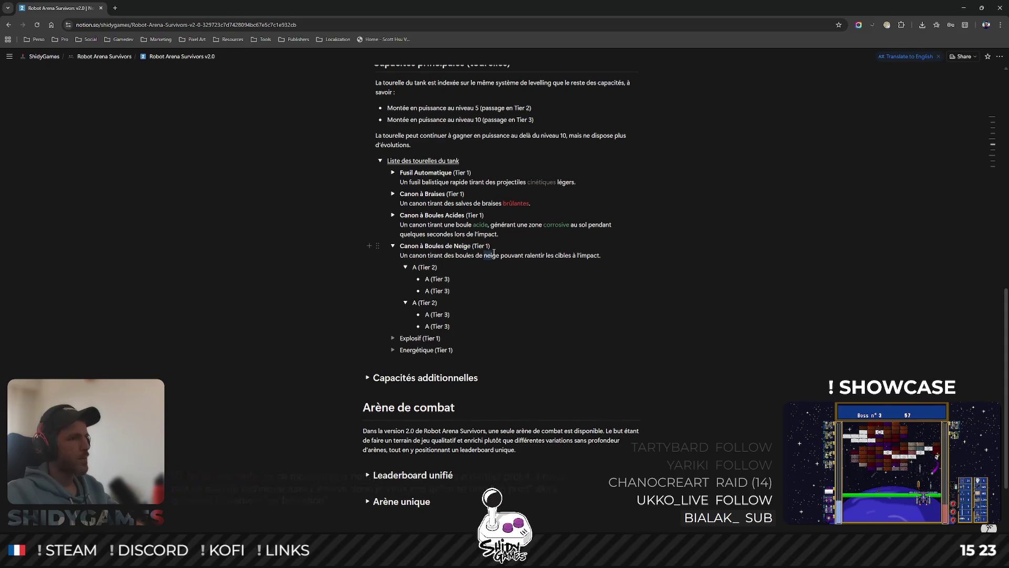
pyautogui.click(532, 269)
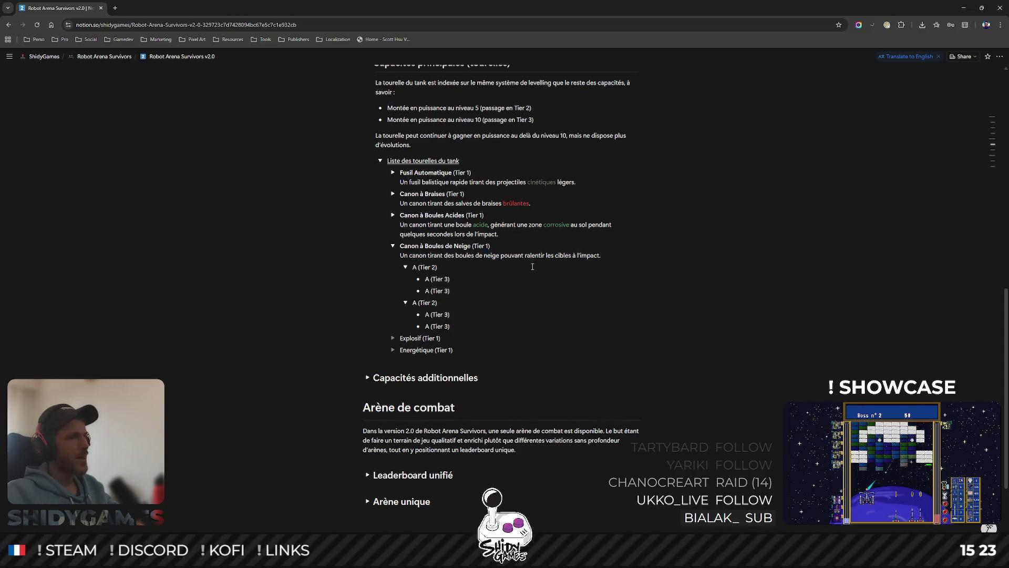
pyautogui.doubleClick(490, 254)
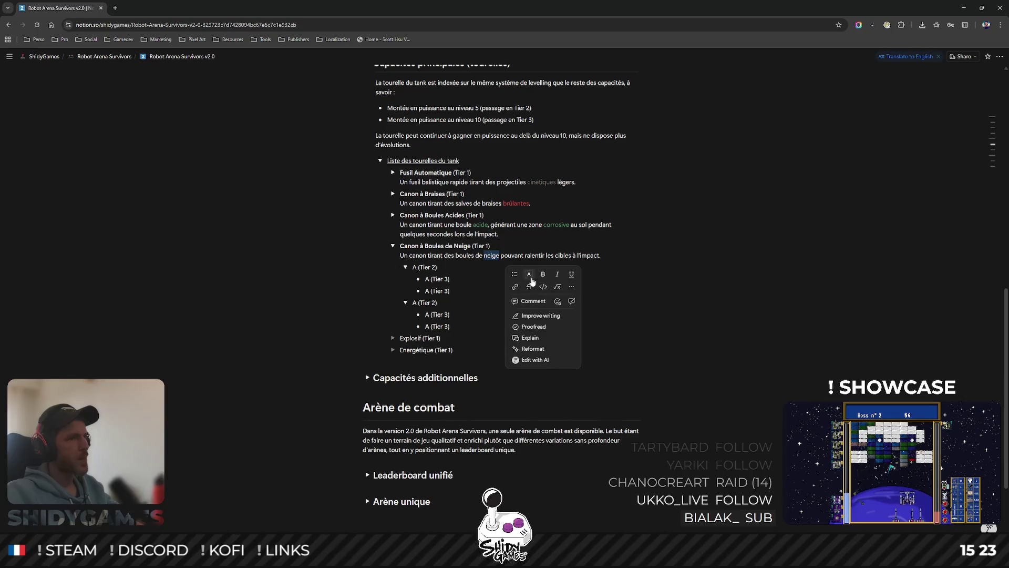
pyautogui.click(528, 257)
pyautogui.click(560, 305)
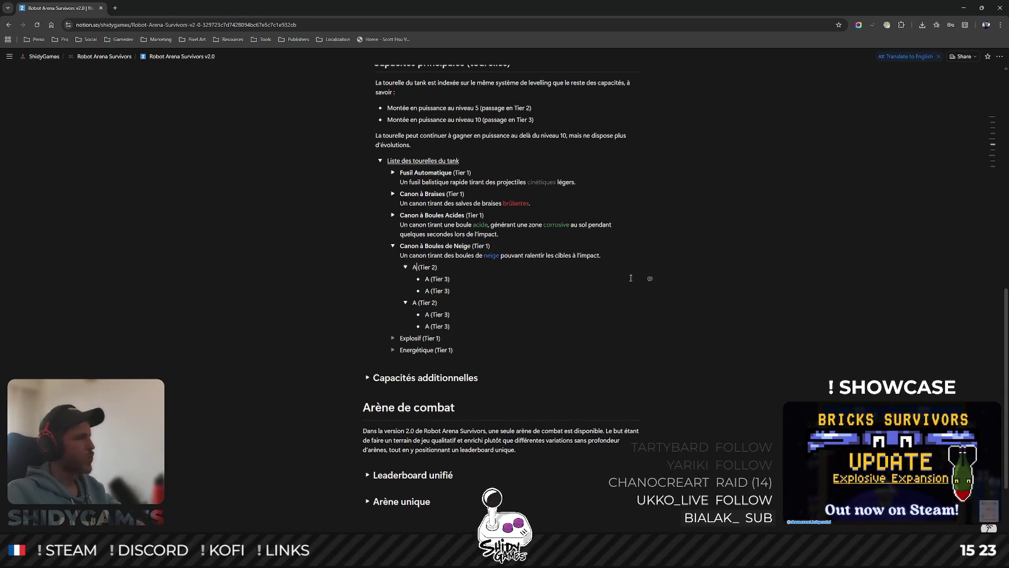
pyautogui.hotkey('shift', 'Left')
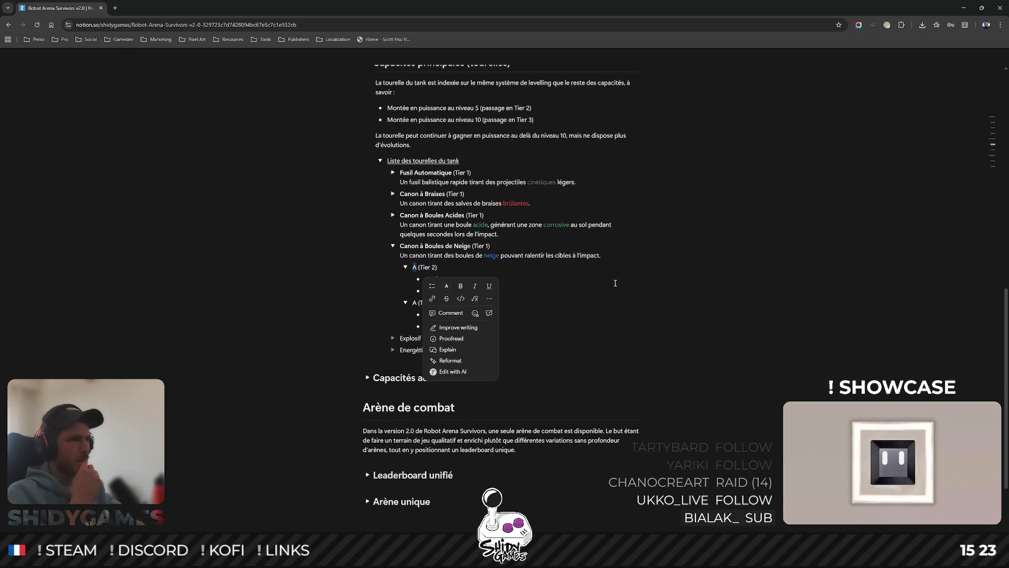
pyautogui.write('Canon')
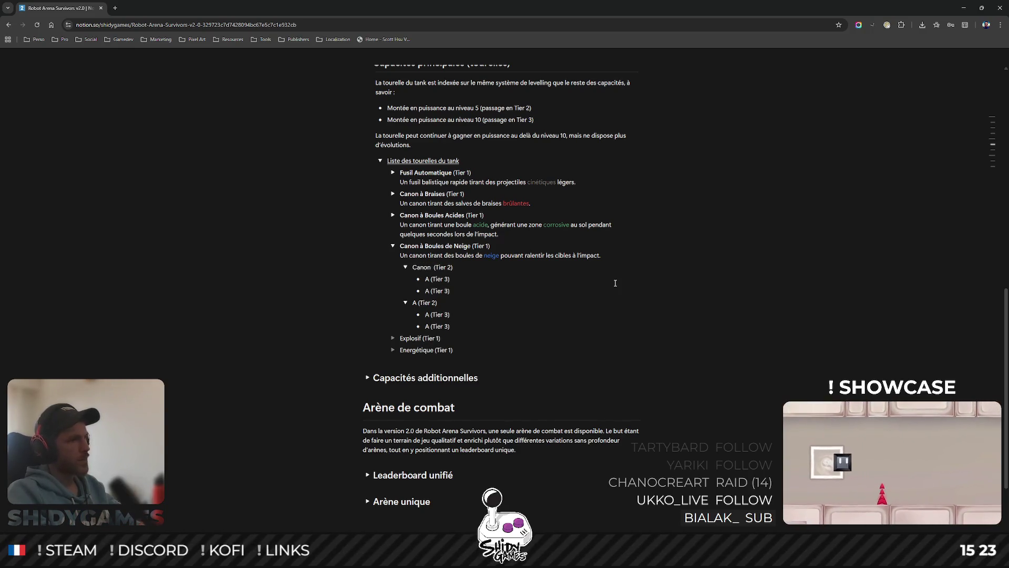
pyautogui.write(' R')
pyautogui.write('té')
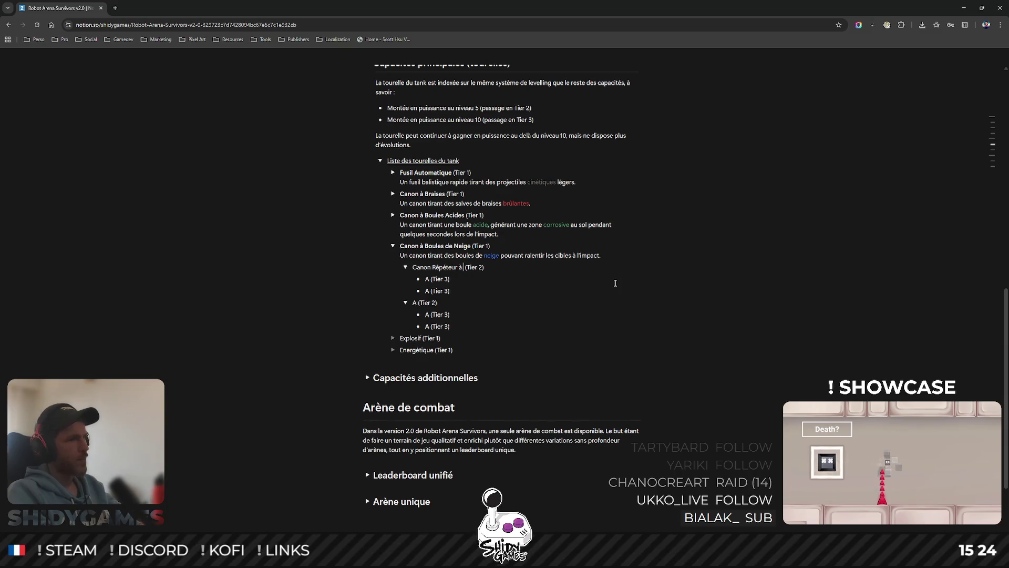
pyautogui.write('Boules d ')
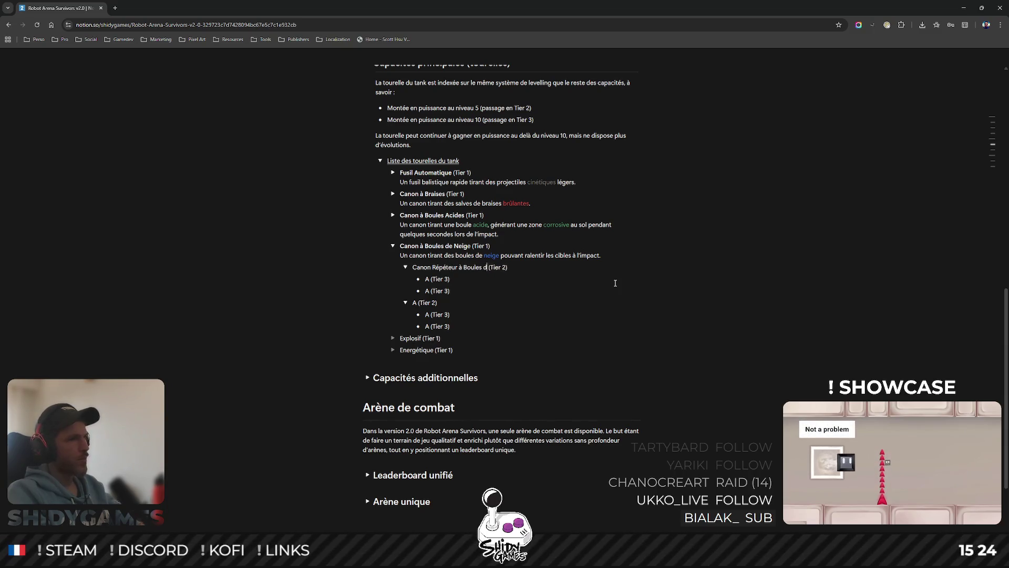
pyautogui.write('e Neige')
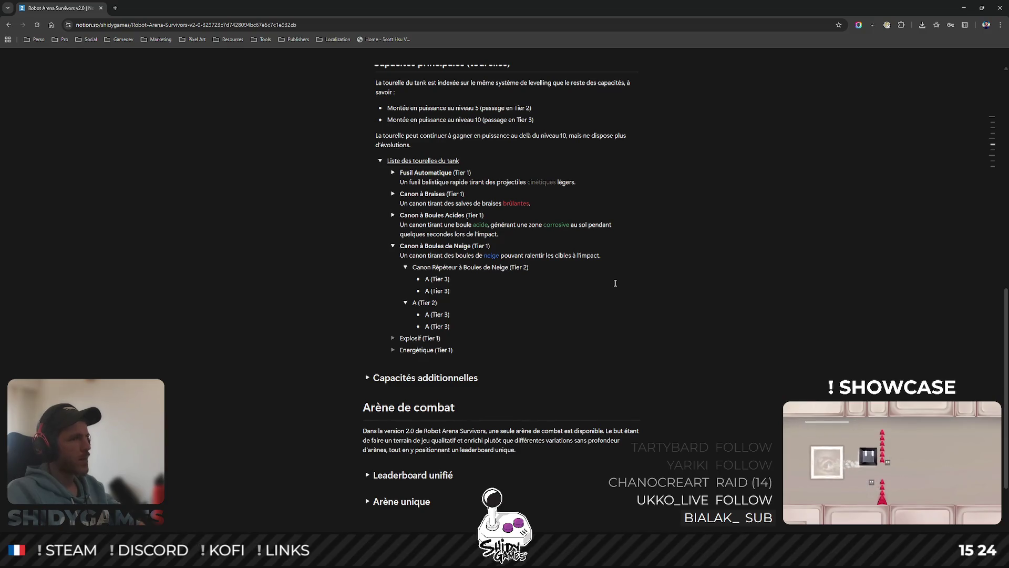
# - Bold 'Canon Répéteur à Boules de Neige' and write its rapid sustained snowball-fire description
pyautogui.hotkey('ctrl', 'shift', 'Left')
pyautogui.hotkey('ctrl', 'shift', 'Left')
pyautogui.hotkey('ctrl', 'shift', 'Left')
pyautogui.hotkey('ctrl', 'shift', 'Left')
pyautogui.hotkey('ctrl', 'shift', 'Left')
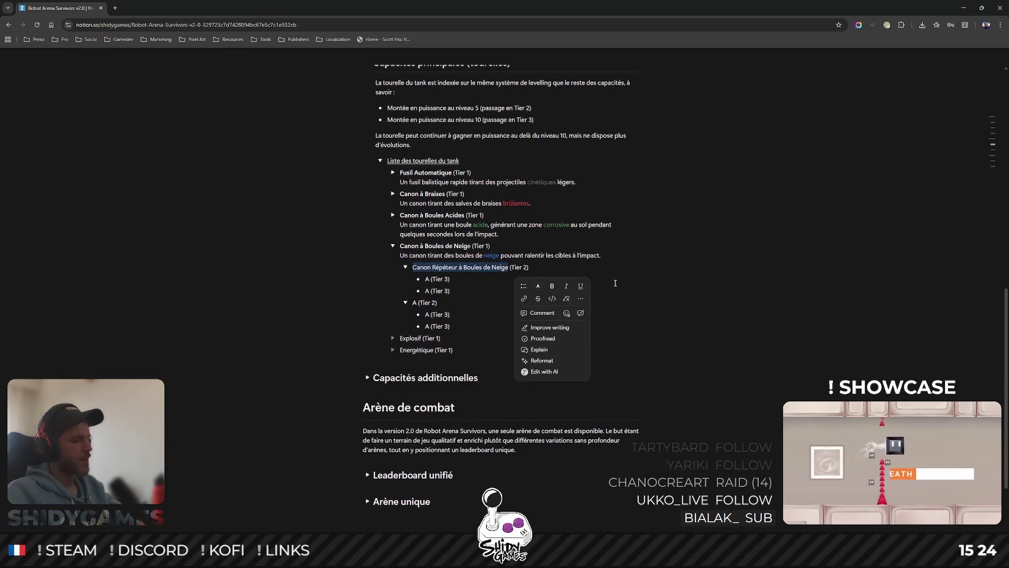
pyautogui.hotkey('ctrl', 'b')
pyautogui.click(567, 264)
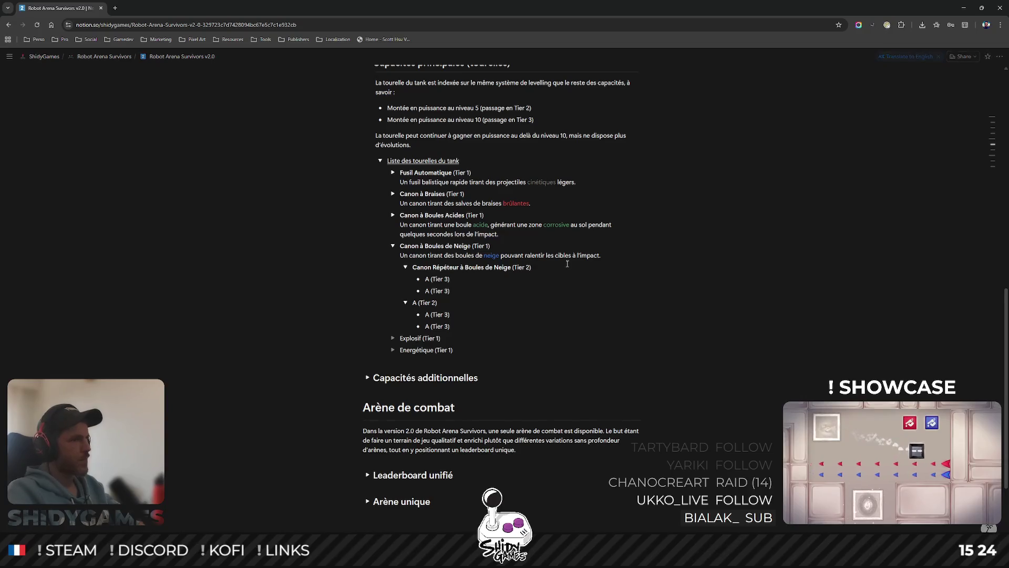
pyautogui.press('Return')
pyautogui.write('Un canon ')
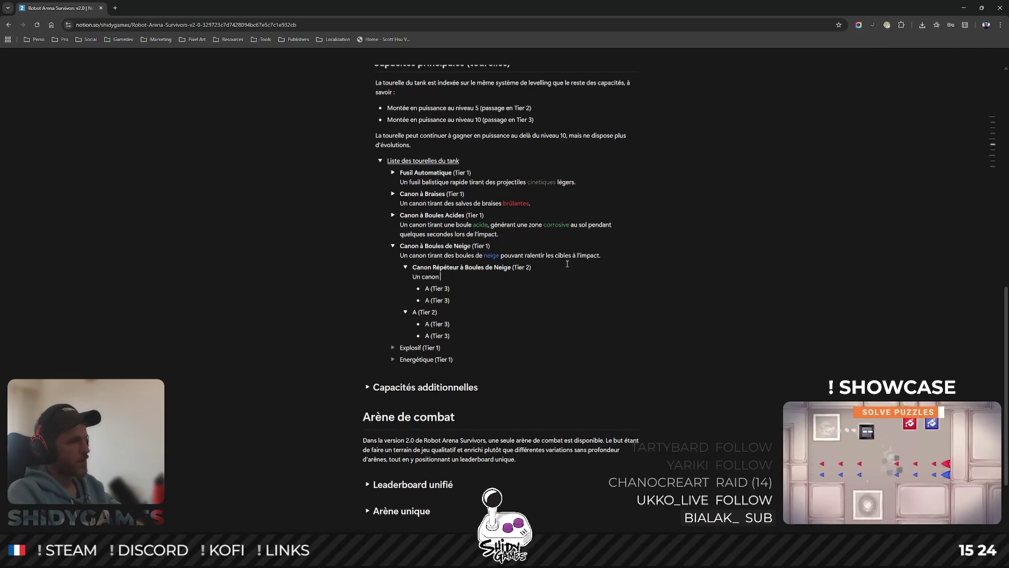
pyautogui.write('per')
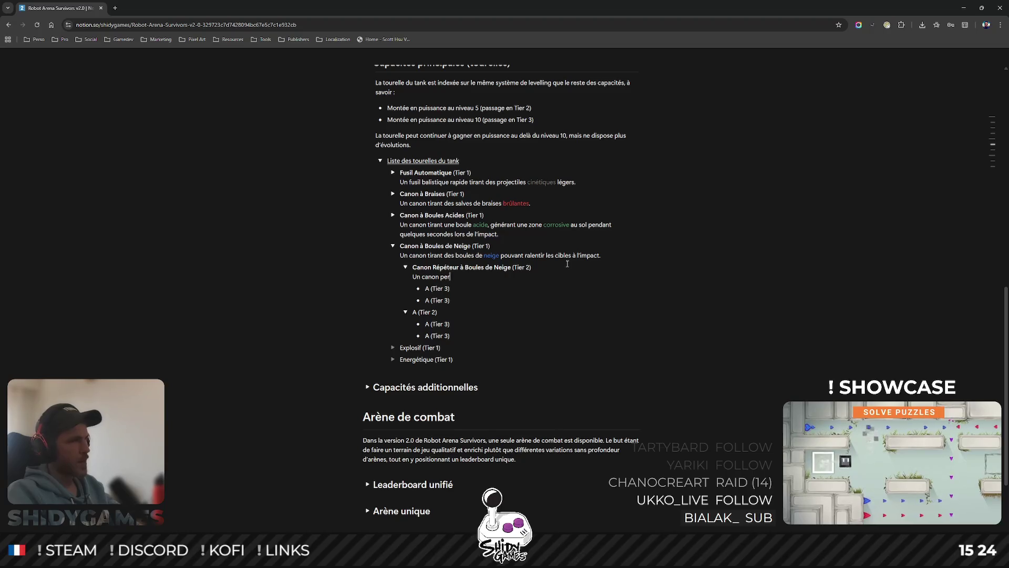
pyautogui.write('mettant un tri')
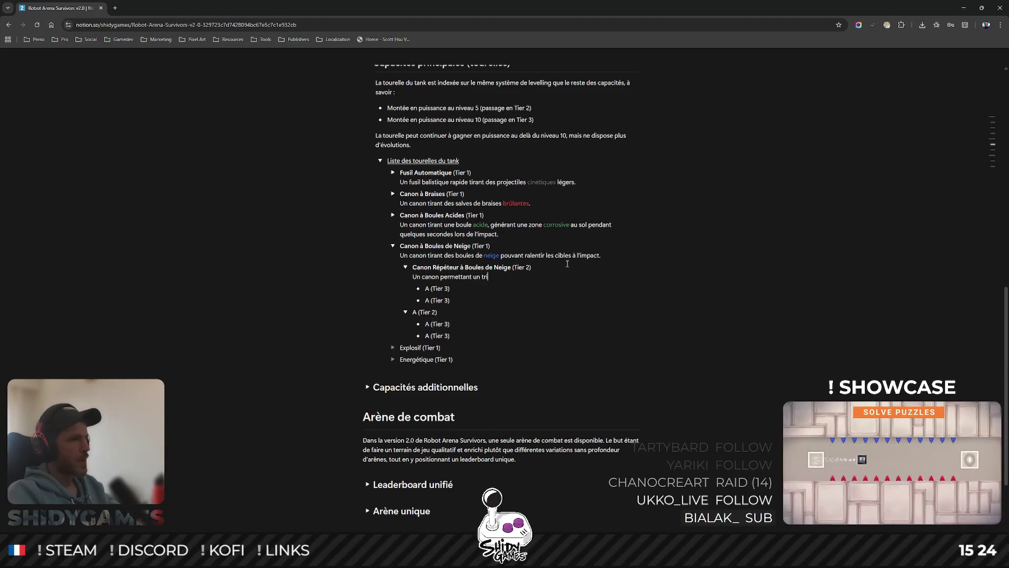
pyautogui.press('BackSpace')
pyautogui.press('BackSpace')
pyautogui.write('e boules de neige rap')
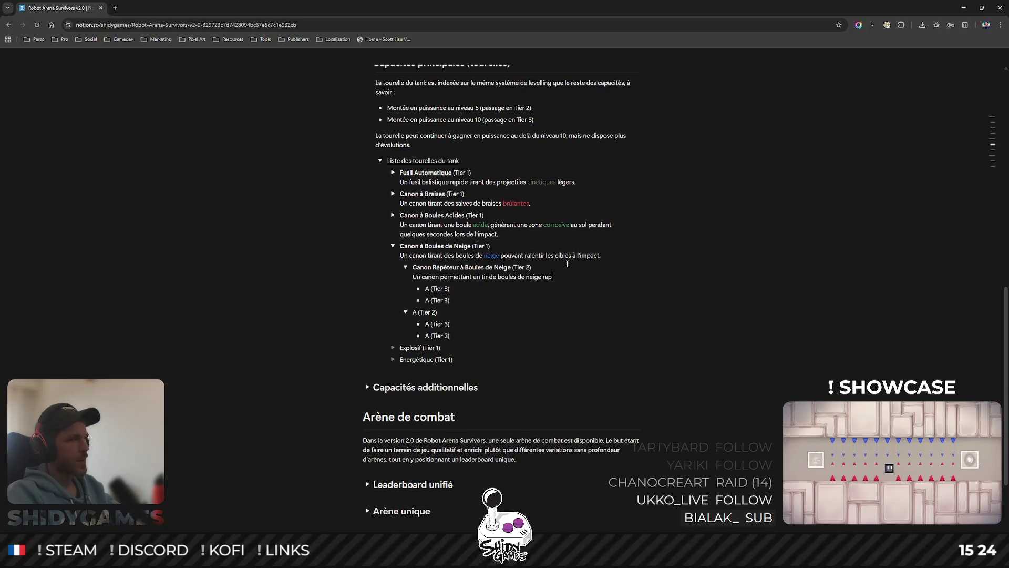
pyautogui.write('ide et sou')
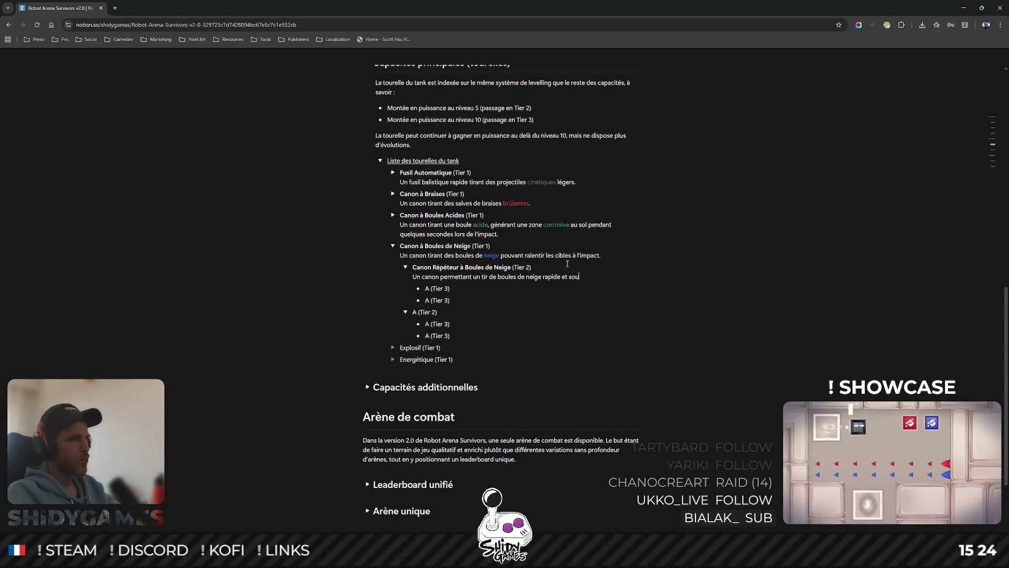
pyautogui.write('tenu, ralen')
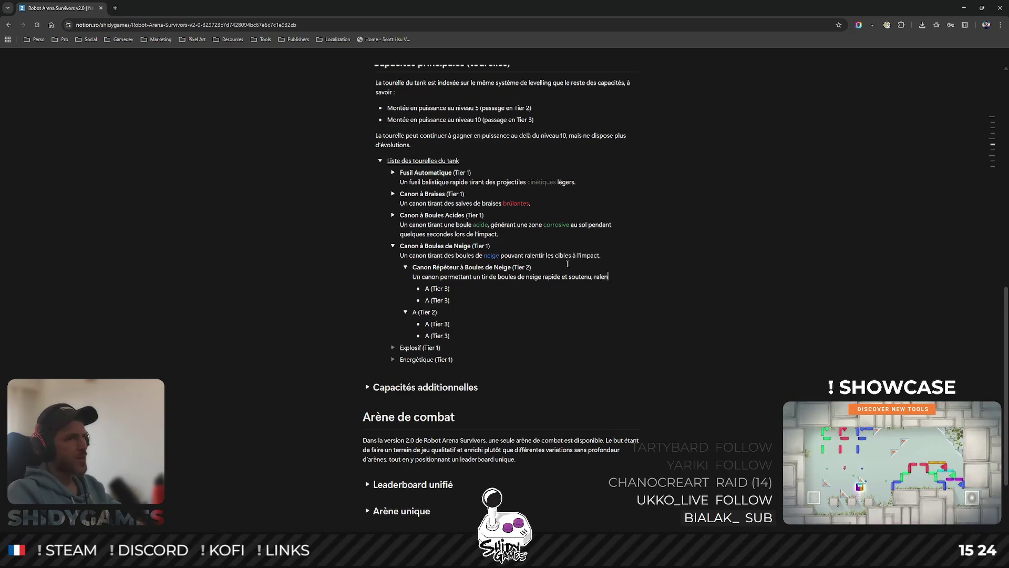
pyautogui.write('tissant les cibles ')
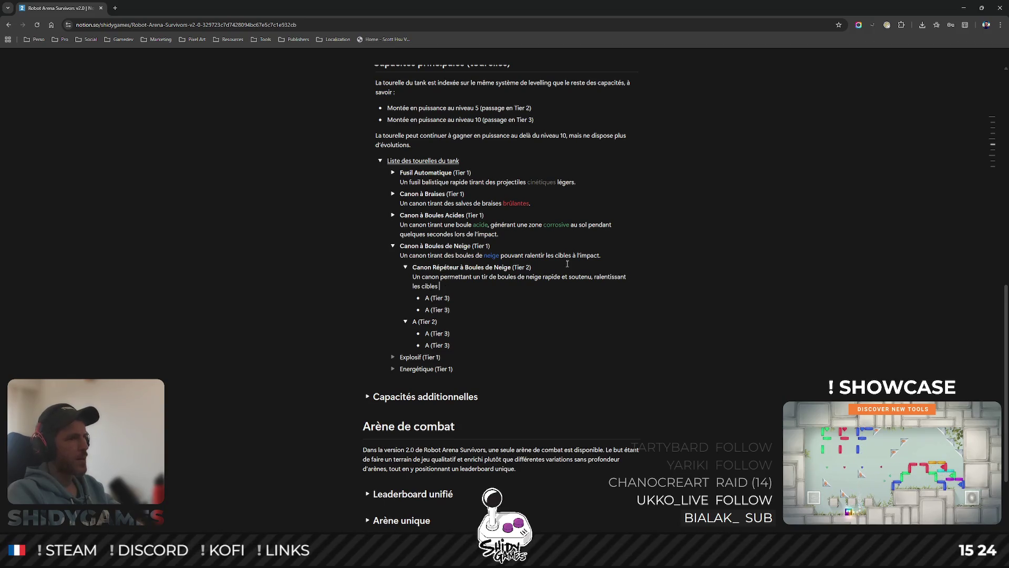
pyautogui.write("à l'impact.")
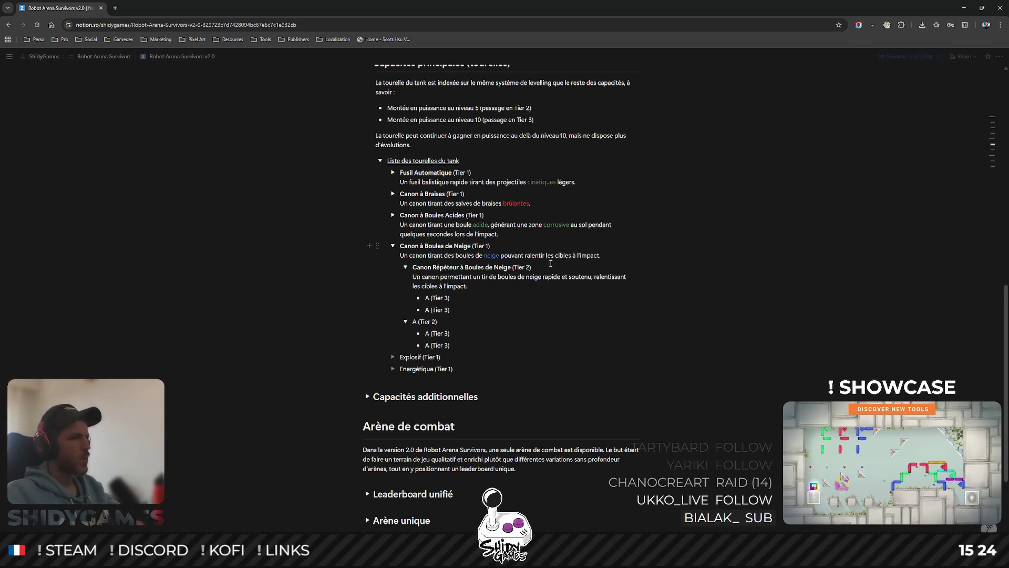
pyautogui.doubleClick(535, 277)
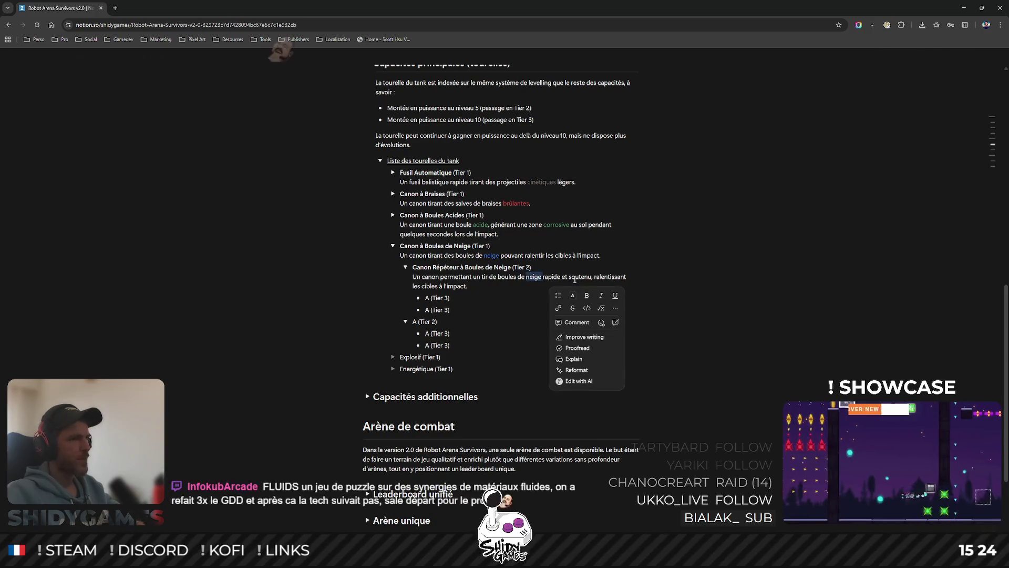
# - Colour 'neige' blue in the Canon Répéteur à Boules de Neige description
pyautogui.click(573, 295)
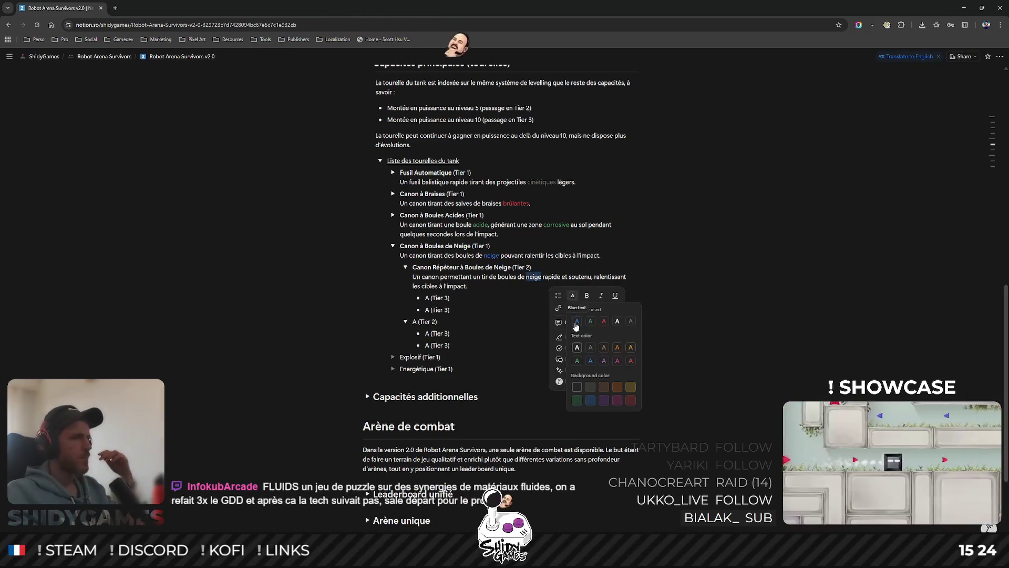
pyautogui.click(587, 347)
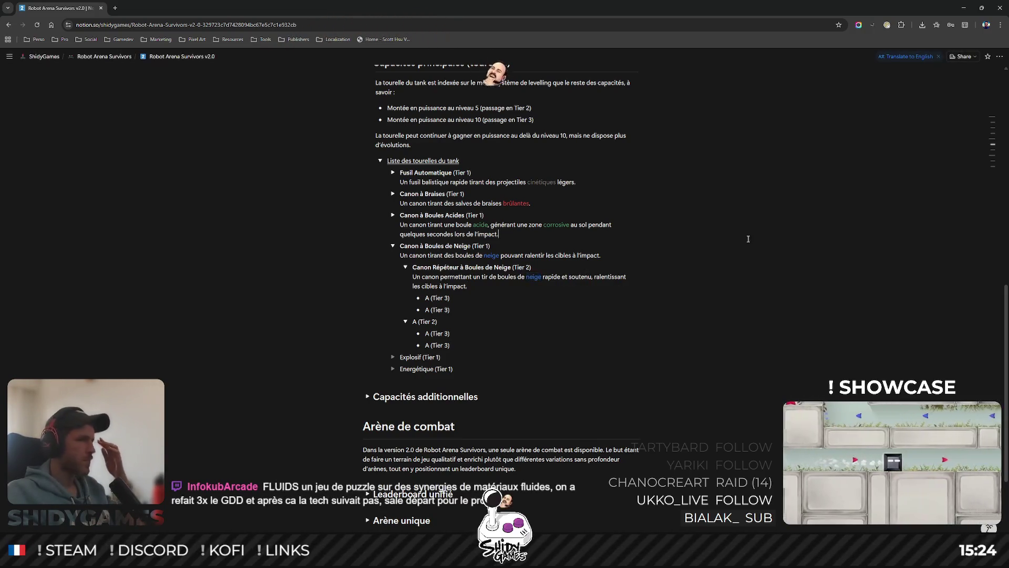
pyautogui.click(531, 229)
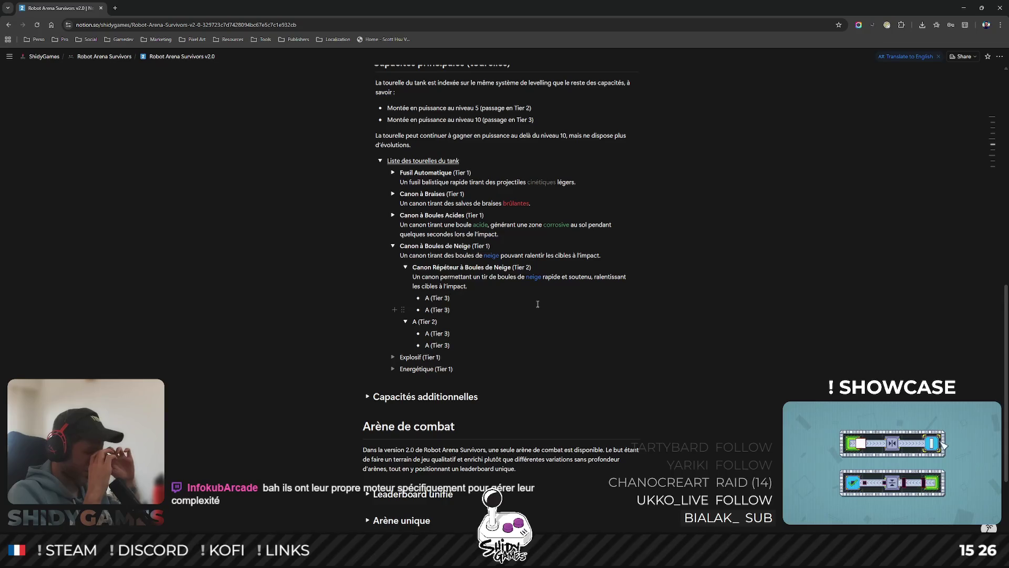
pyautogui.moveTo(442, 322)
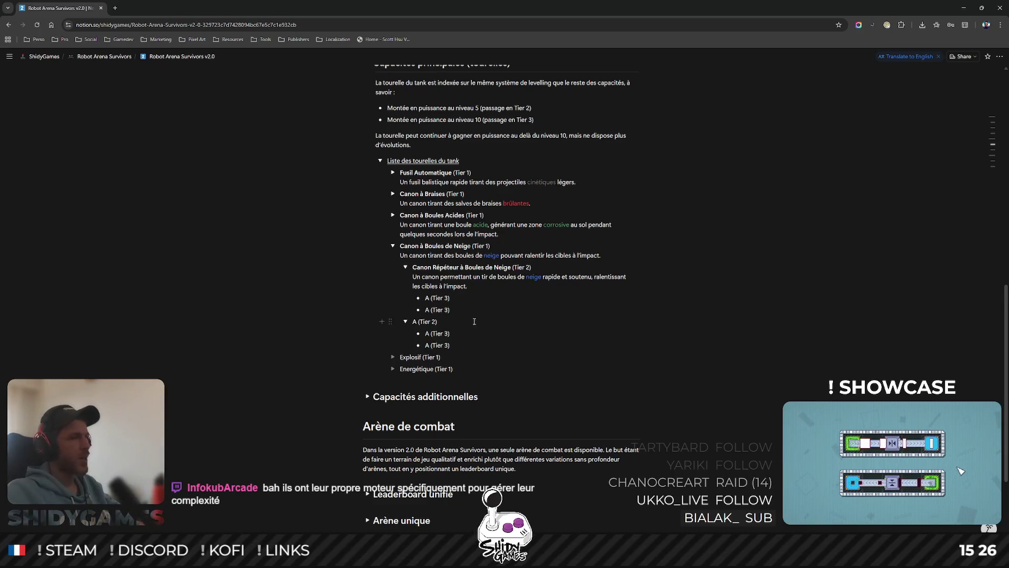
pyautogui.click(498, 297)
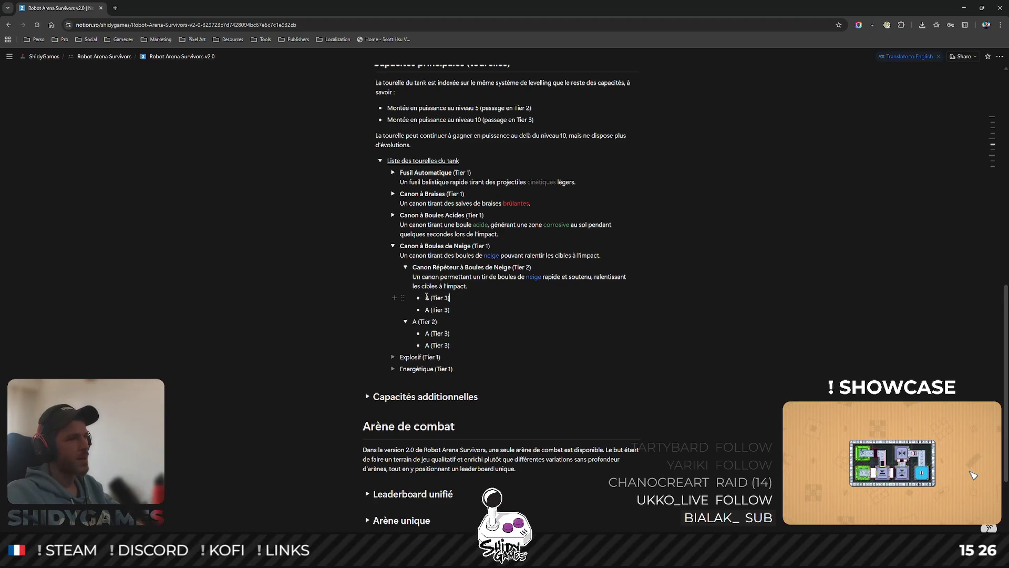
pyautogui.press('Home')
pyautogui.hotkey('shift', 'Right')
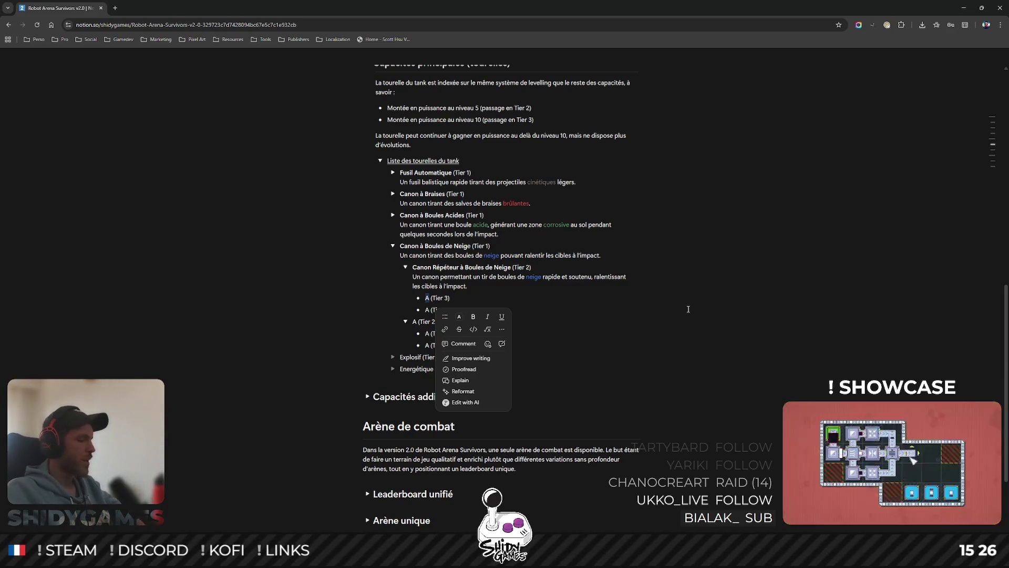
pyautogui.press('Escape')
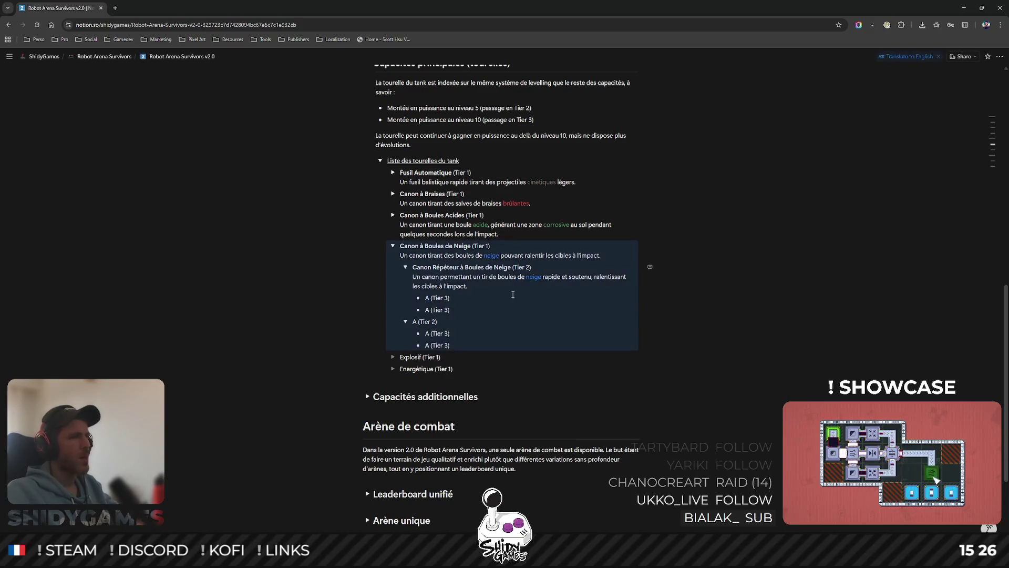
pyautogui.click(491, 273)
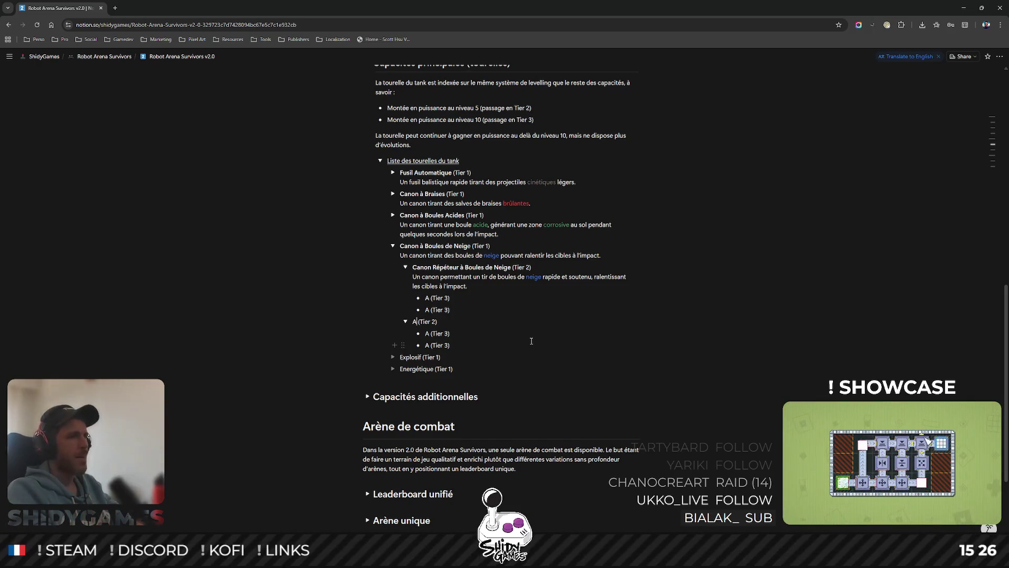
pyautogui.press('BackSpace')
pyautogui.write('Canon Avalache')
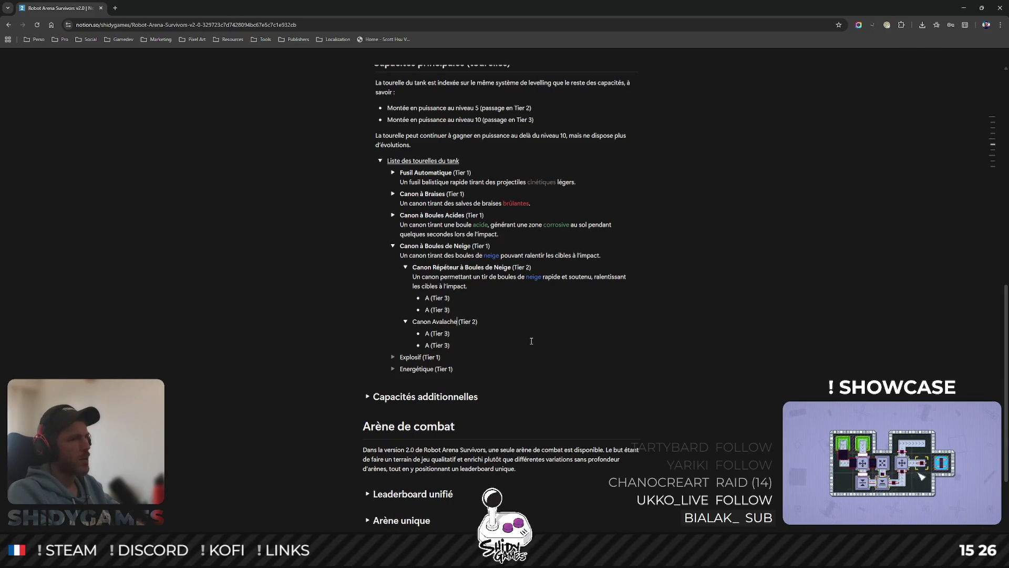
# - Correct and bold the 'Canon Avalanche' name, then begin its description line
pyautogui.press('BackSpace')
pyautogui.press('BackSpace')
pyautogui.write('nche')
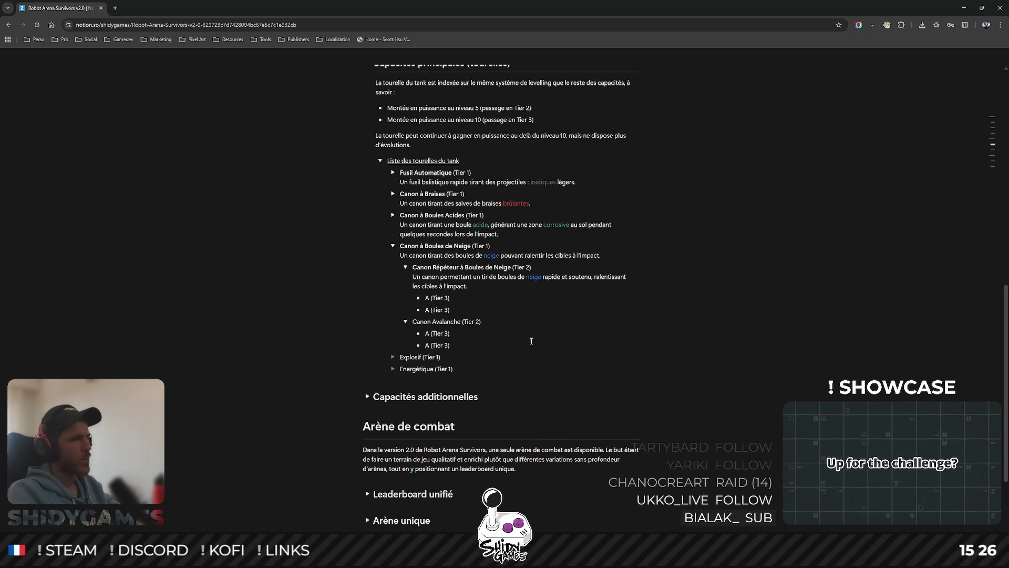
pyautogui.hotkey('shift', 'Home')
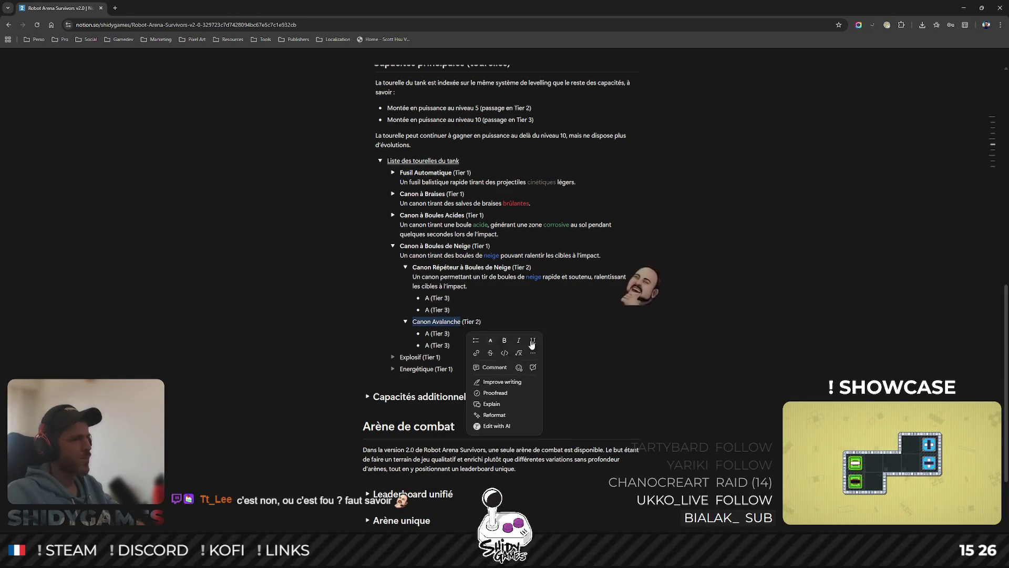
pyautogui.hotkey('ctrl', 'b')
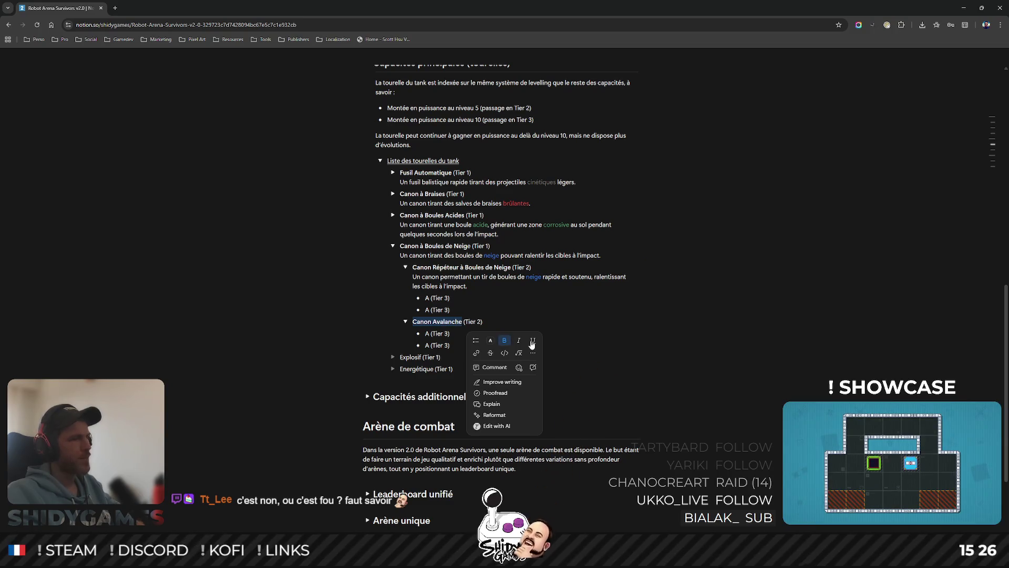
pyautogui.click(502, 322)
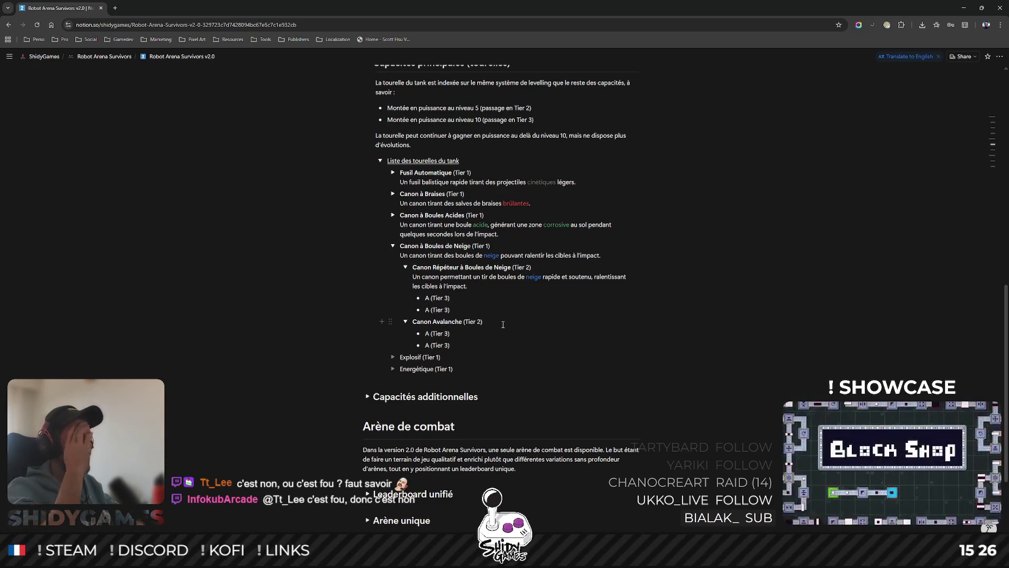
pyautogui.press('Return')
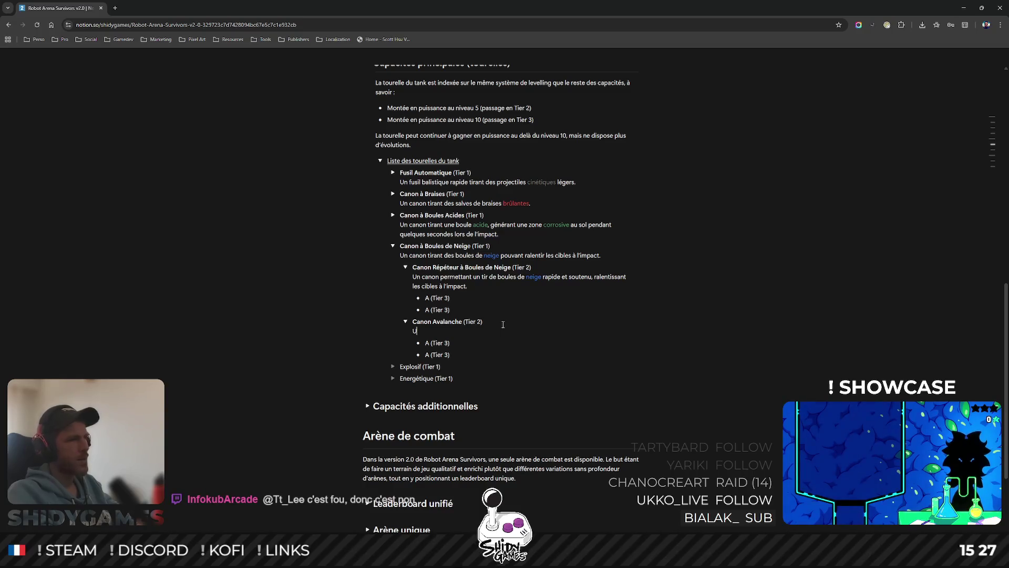
pyautogui.write('Un canon tira')
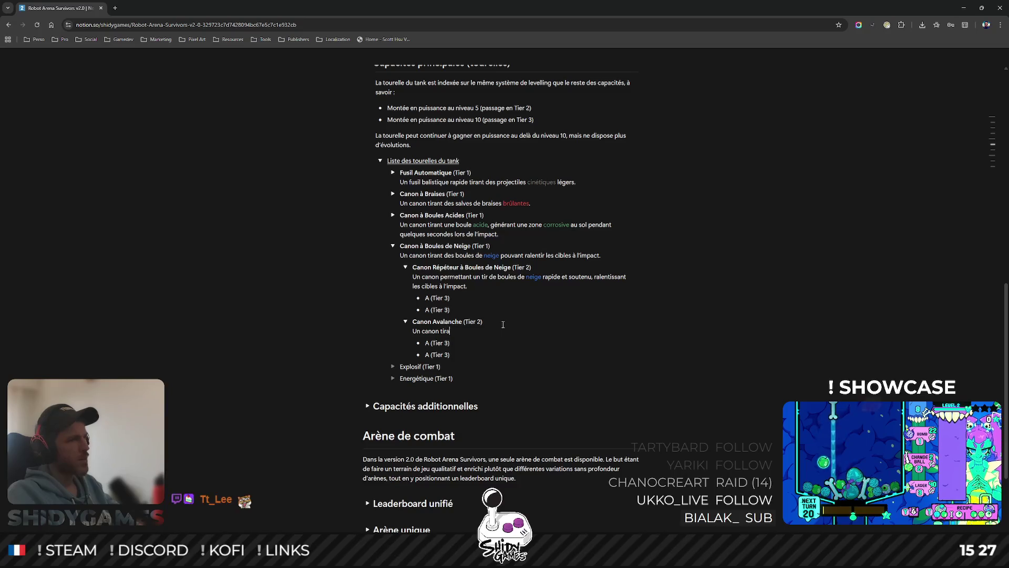
pyautogui.write('nt un projec')
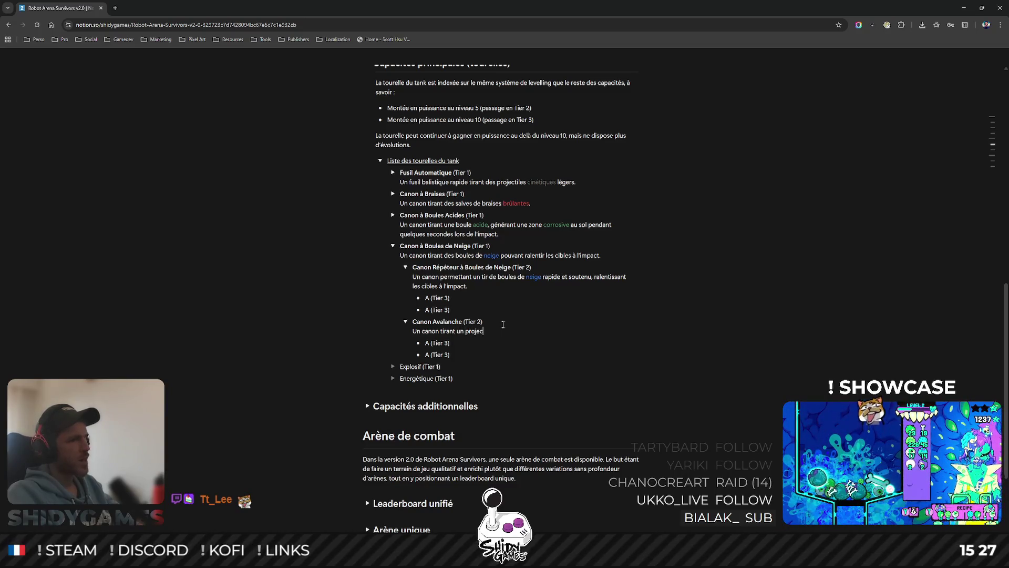
pyautogui.write('tile de nei')
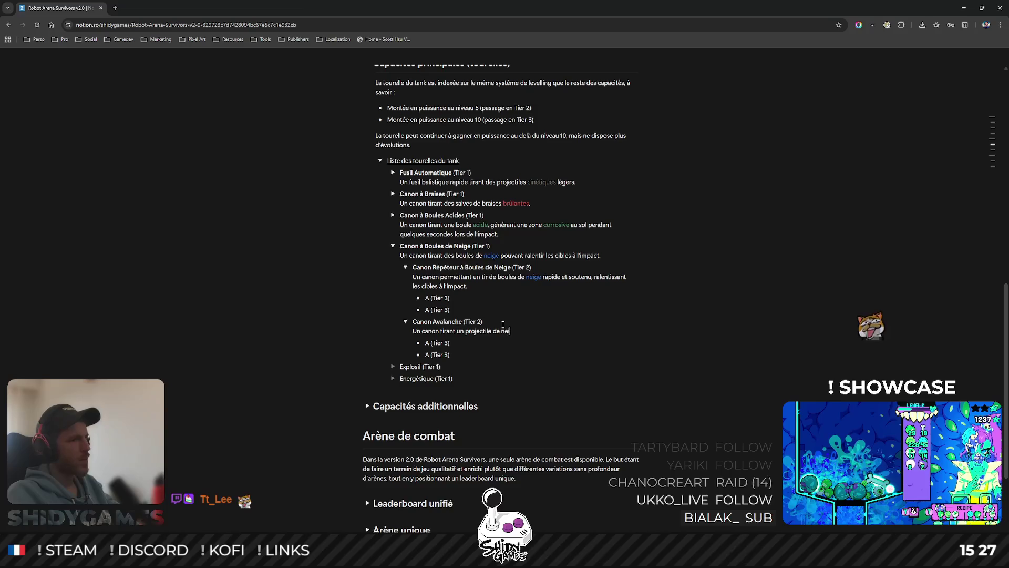
pyautogui.write('ge (')
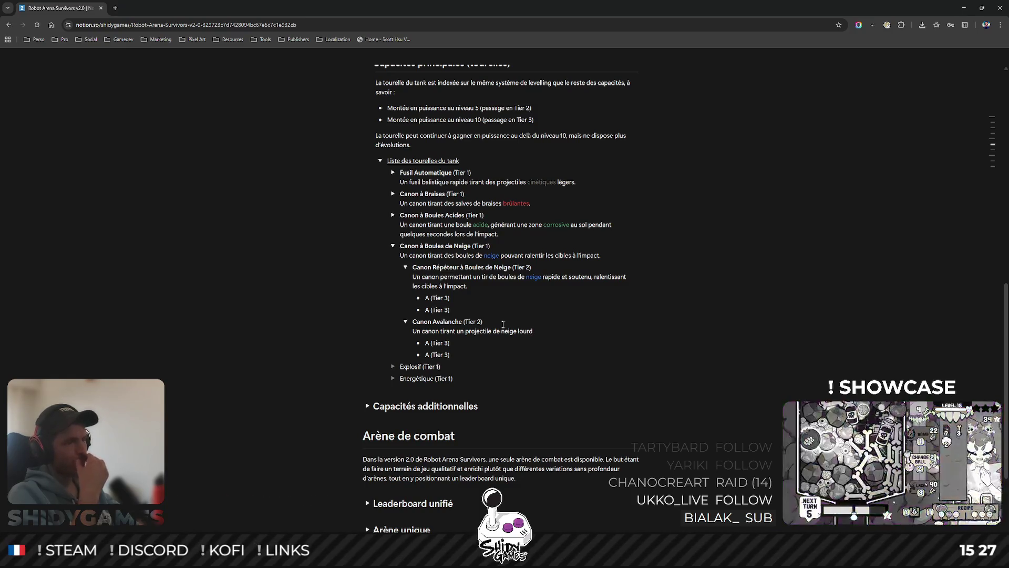
pyautogui.write('pouvant')
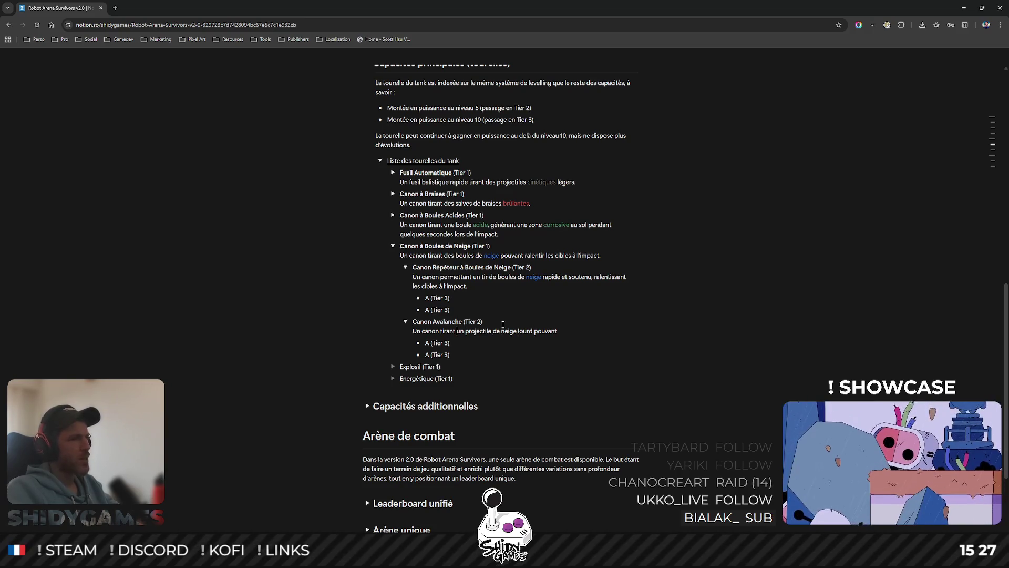
pyautogui.write('est')
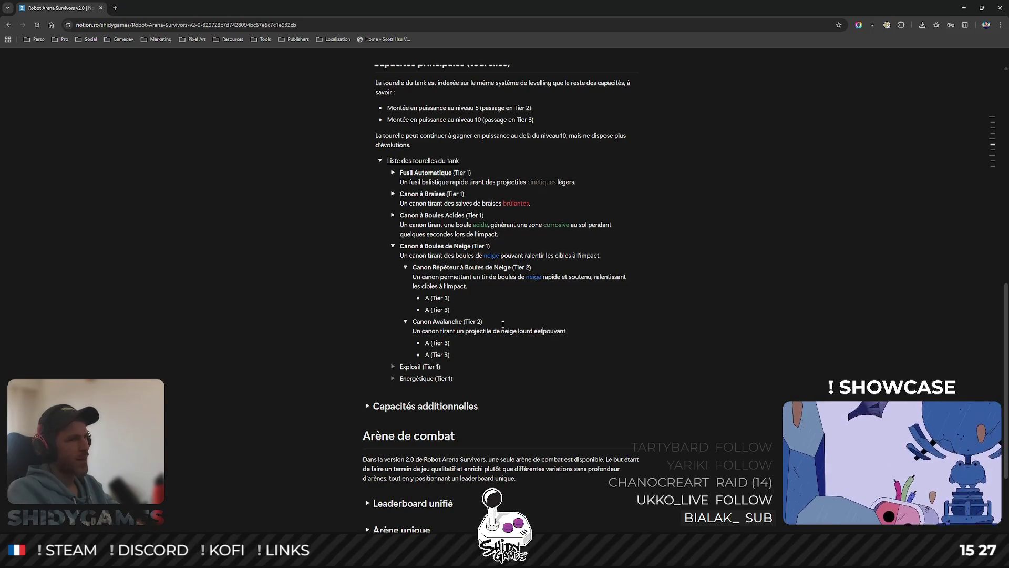
pyautogui.write(' lent,')
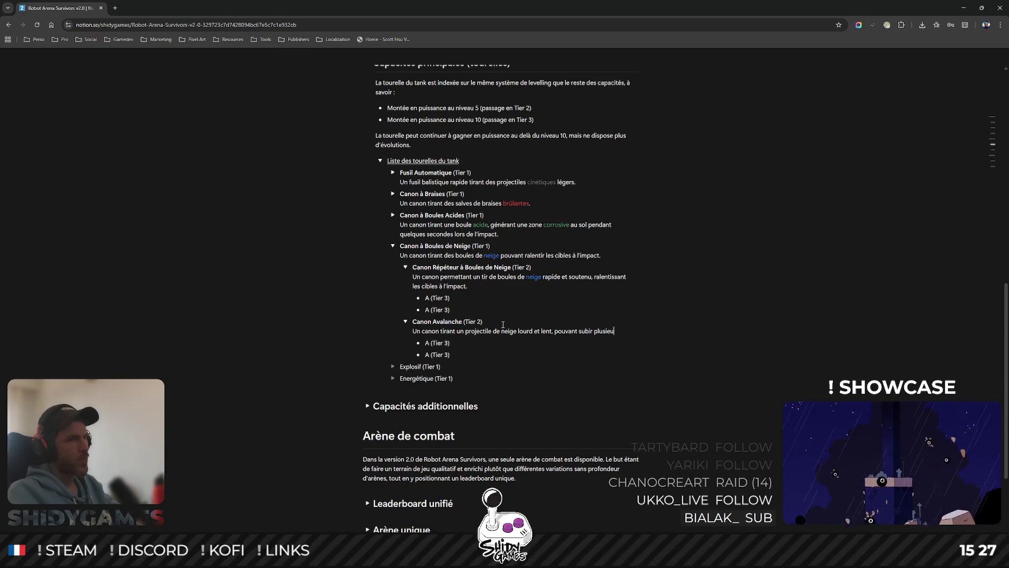
pyautogui.write('impacts avant de disparaître. Le projectile rebondit e')
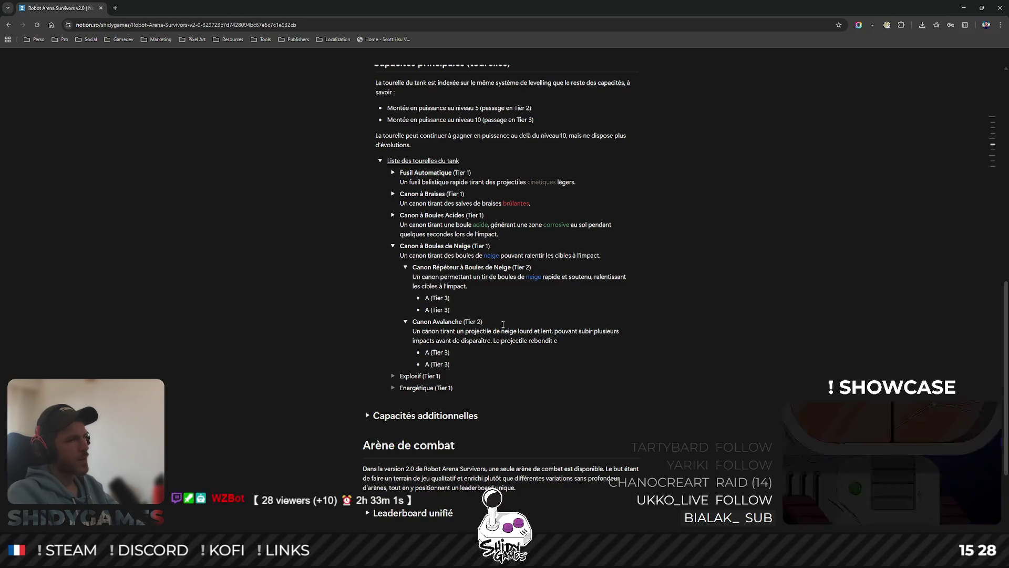
# - Write that Canon Avalanche fires a heavy, slow snow projectile surviving several impacts and bouncing
pyautogui.press('BackSpace')
pyautogui.write('à chaque in')
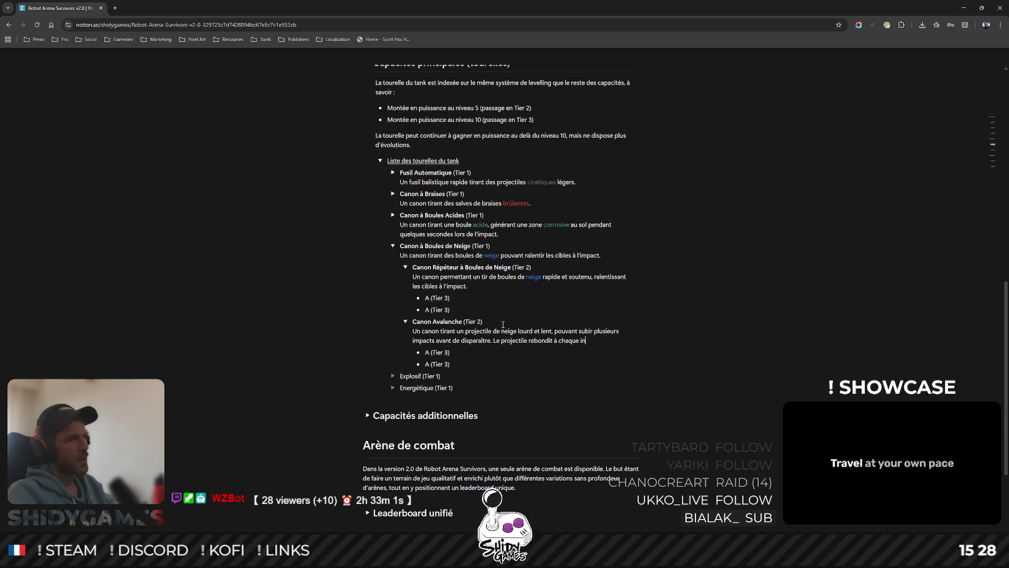
pyautogui.press('BackSpace')
pyautogui.write('mpact et ral')
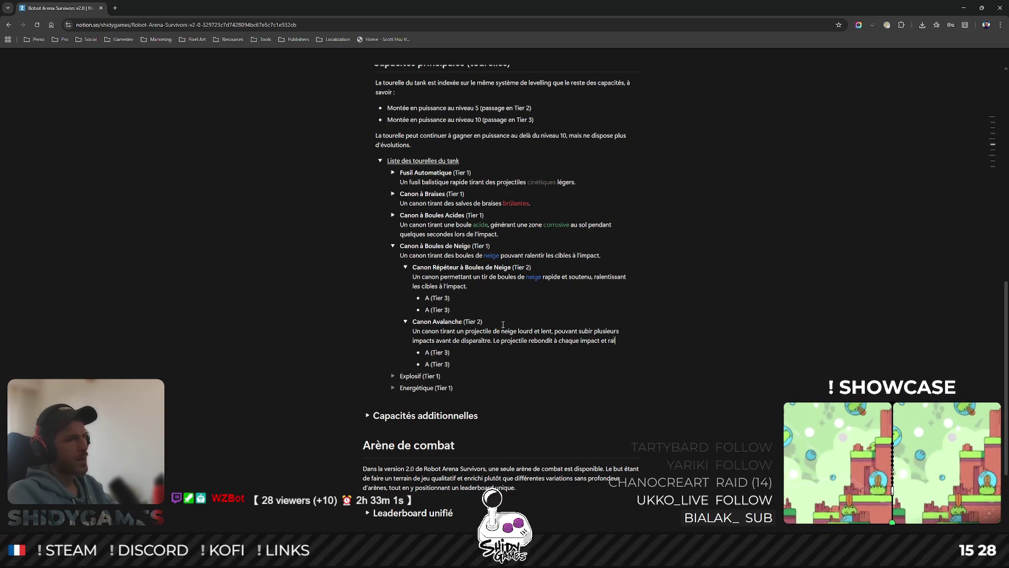
pyautogui.write(' cible.')
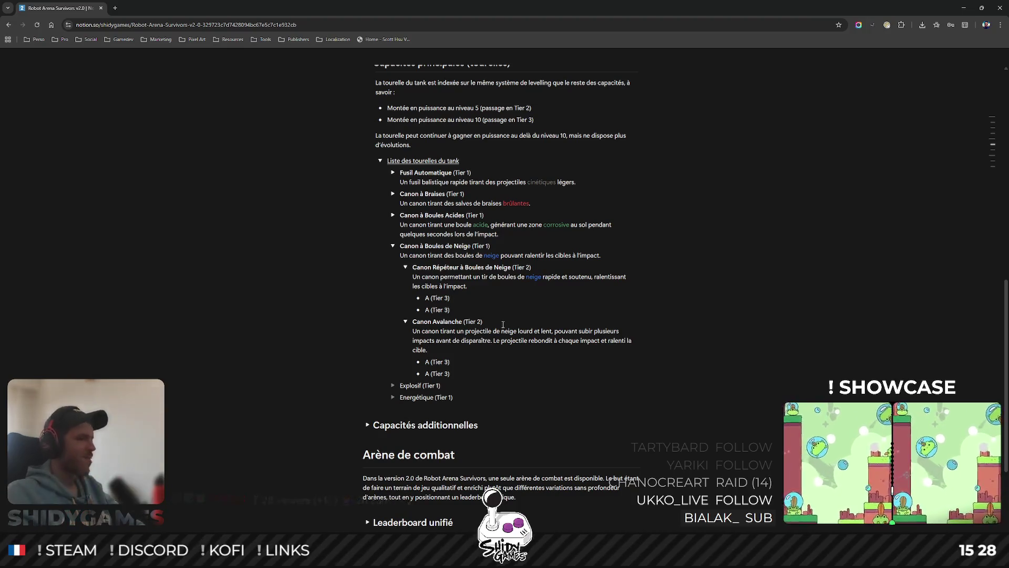
pyautogui.moveTo(502, 332)
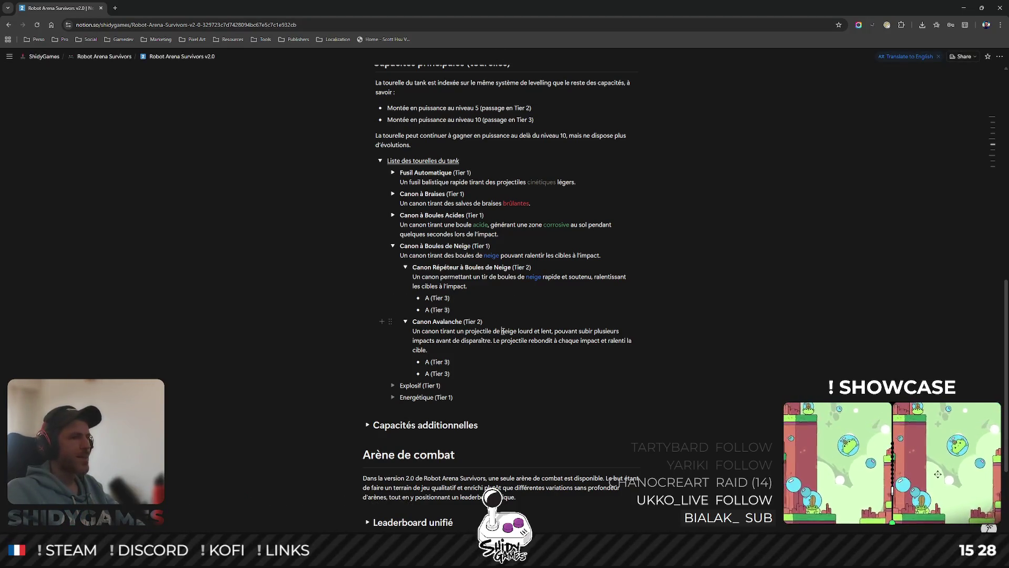
# - Colour 'neige' blue in the Canon Avalanche description and move into the first Tier 3 entry
pyautogui.doubleClick(509, 330)
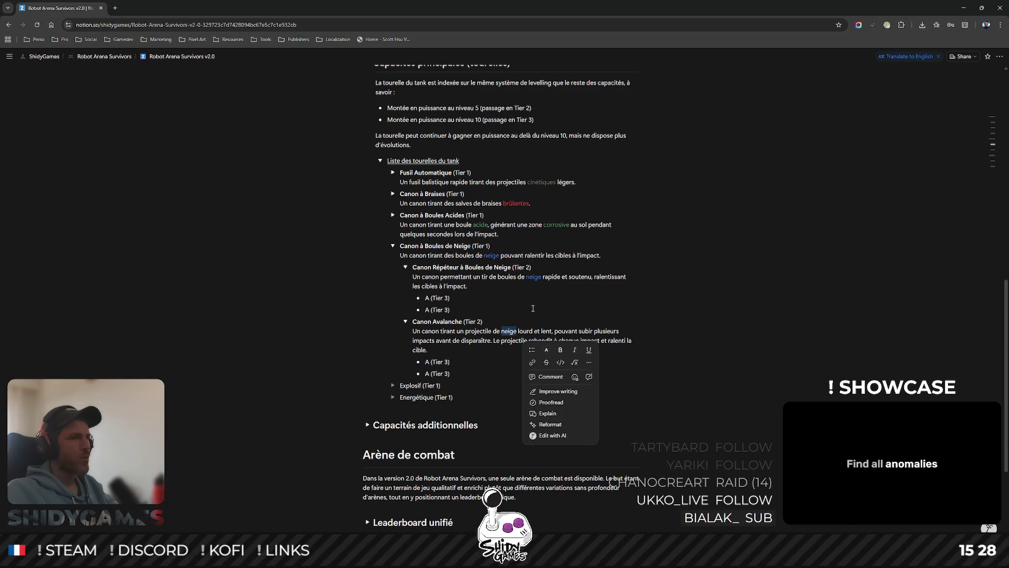
pyautogui.click(546, 351)
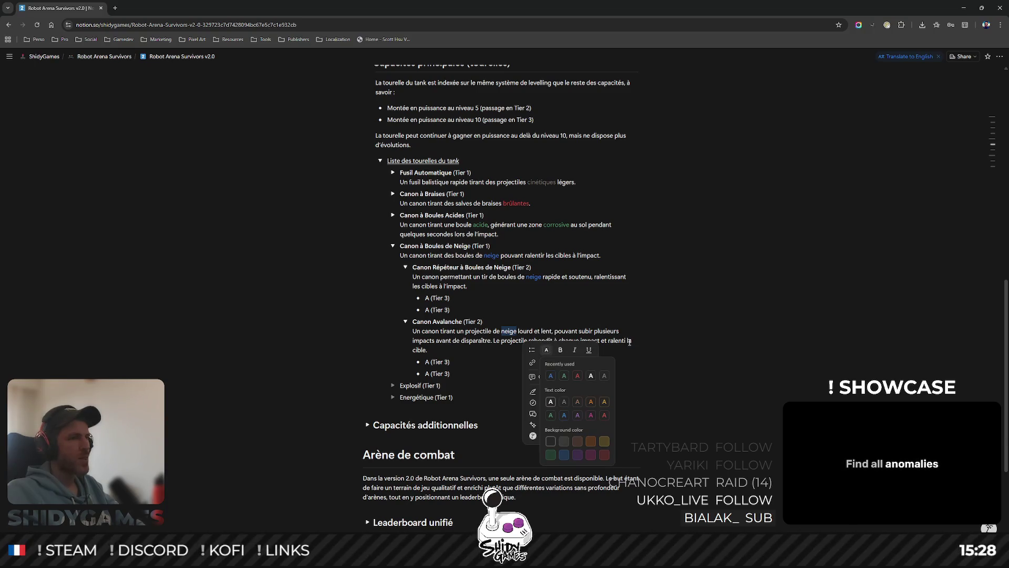
pyautogui.click(551, 376)
pyautogui.click(510, 320)
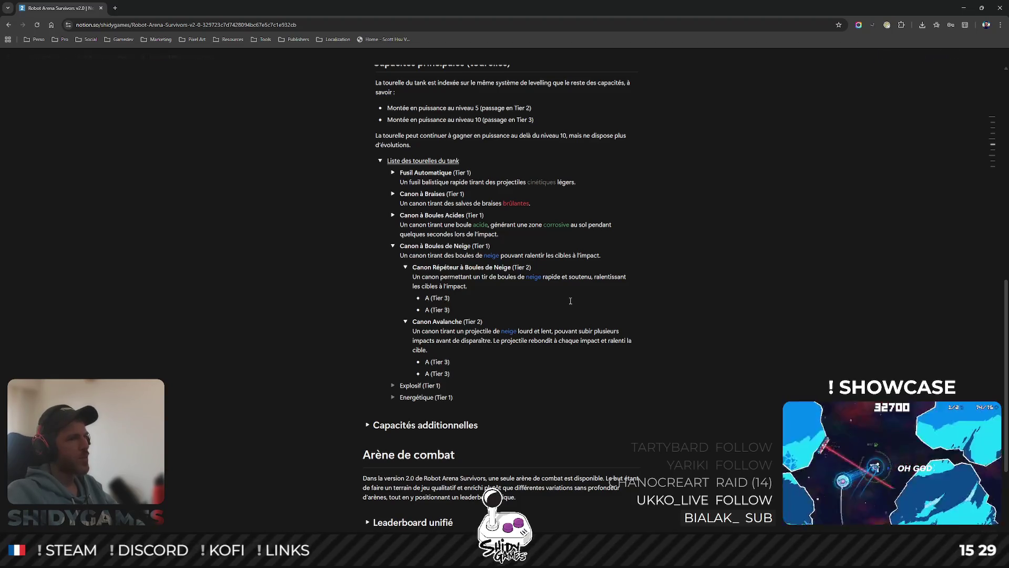
pyautogui.hotkey('shift', 'Right')
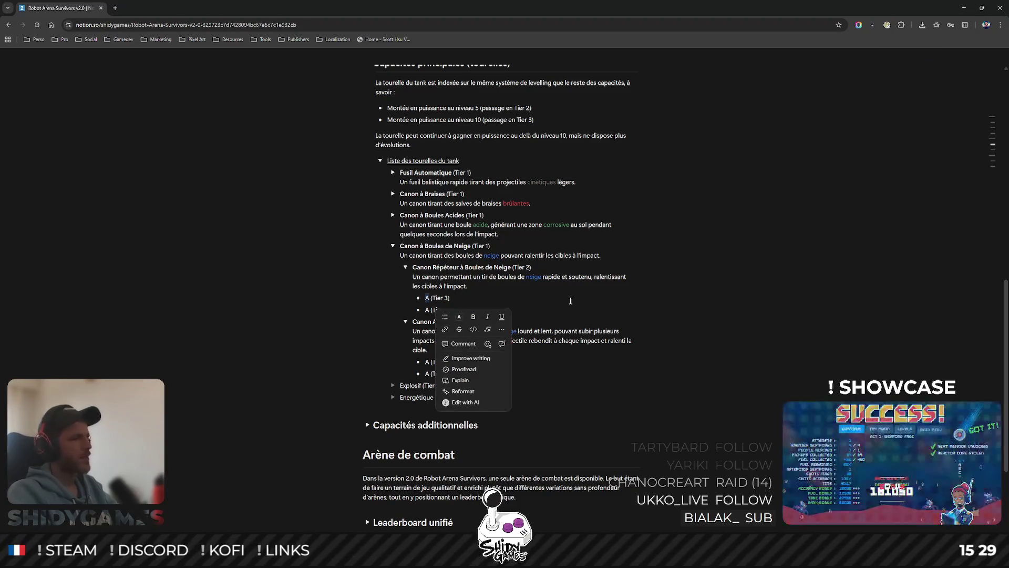
pyautogui.press('Escape')
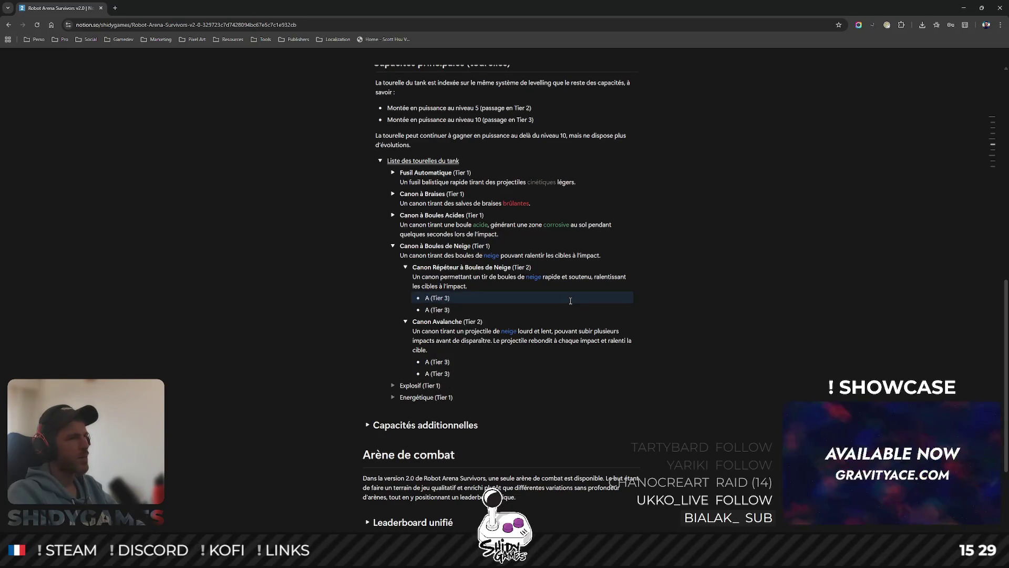
pyautogui.click(433, 299)
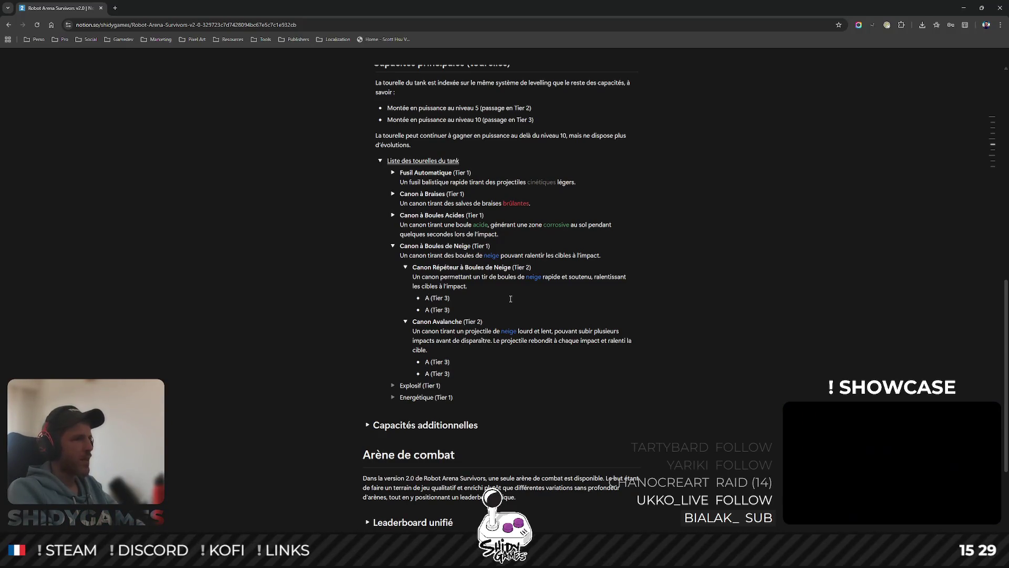
# - Replace the Tier 3 placeholder with 'Canon Répéteur à Boules de Neige Fracturées' and add an empty line below
pyautogui.press('BackSpace')
pyautogui.write('Canon Répé')
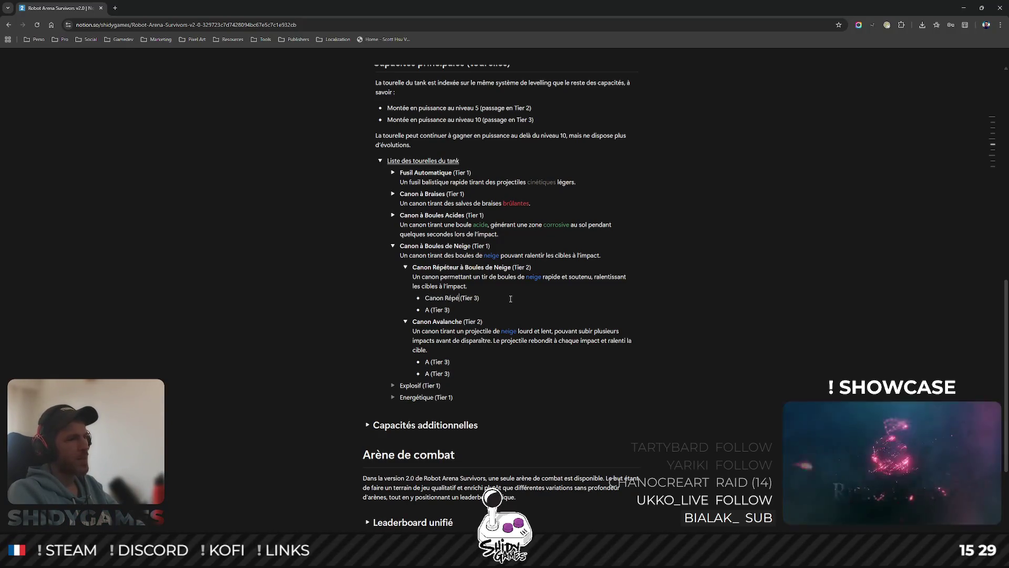
pyautogui.write('teur à bo')
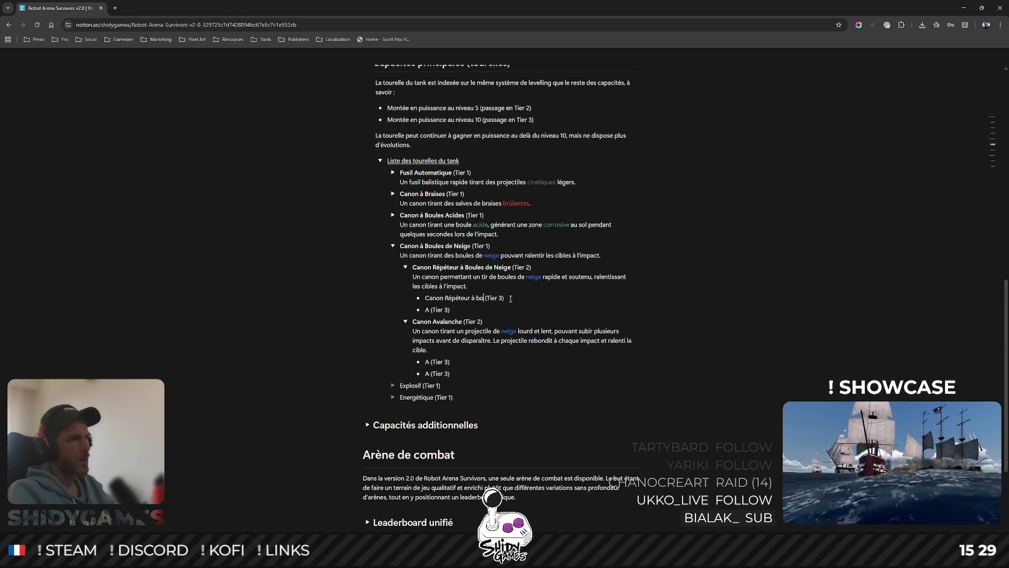
pyautogui.press('BackSpace')
pyautogui.press('BackSpace')
pyautogui.write('Boules ')
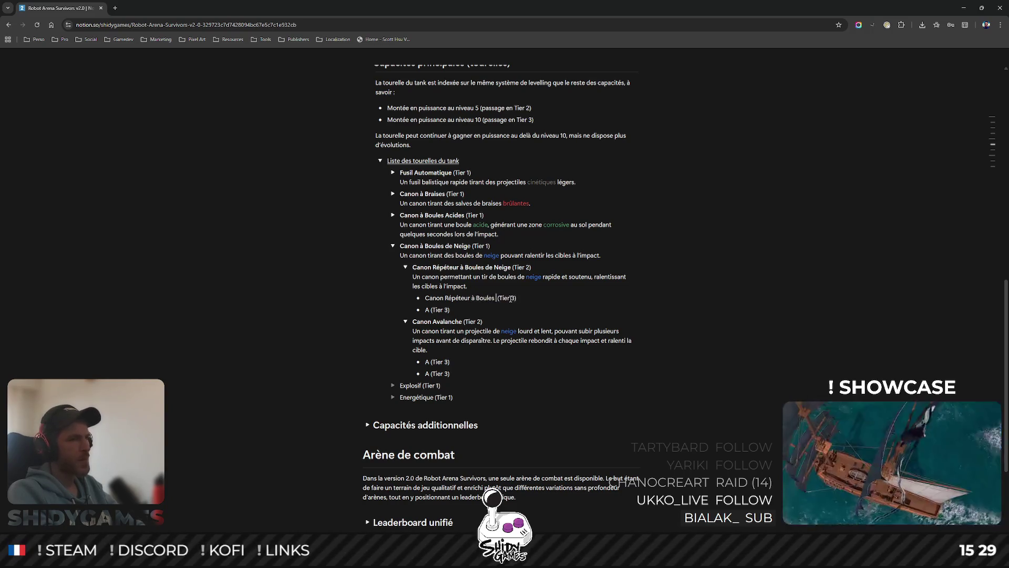
pyautogui.write('de Neige ')
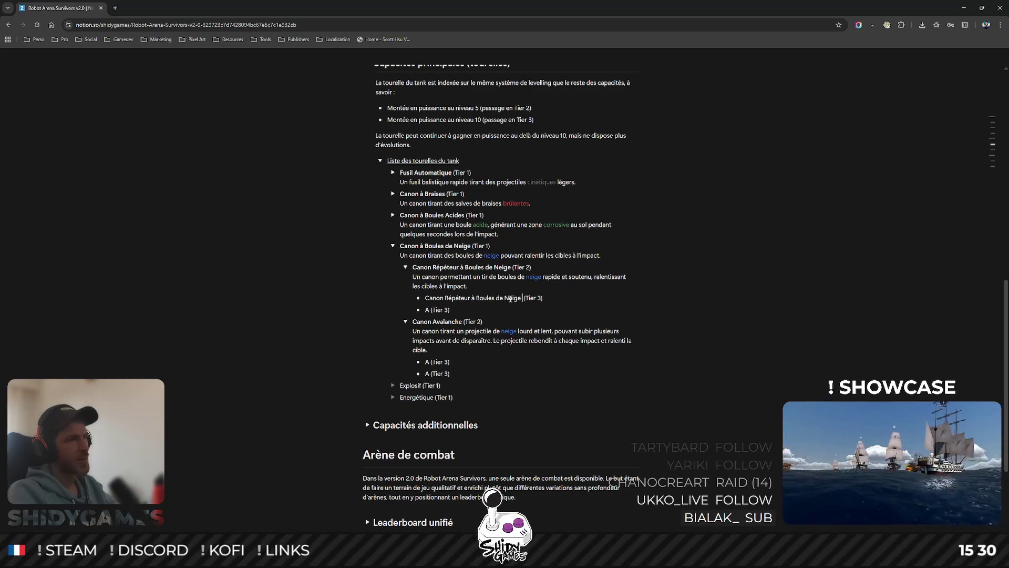
pyautogui.write('Fracturée')
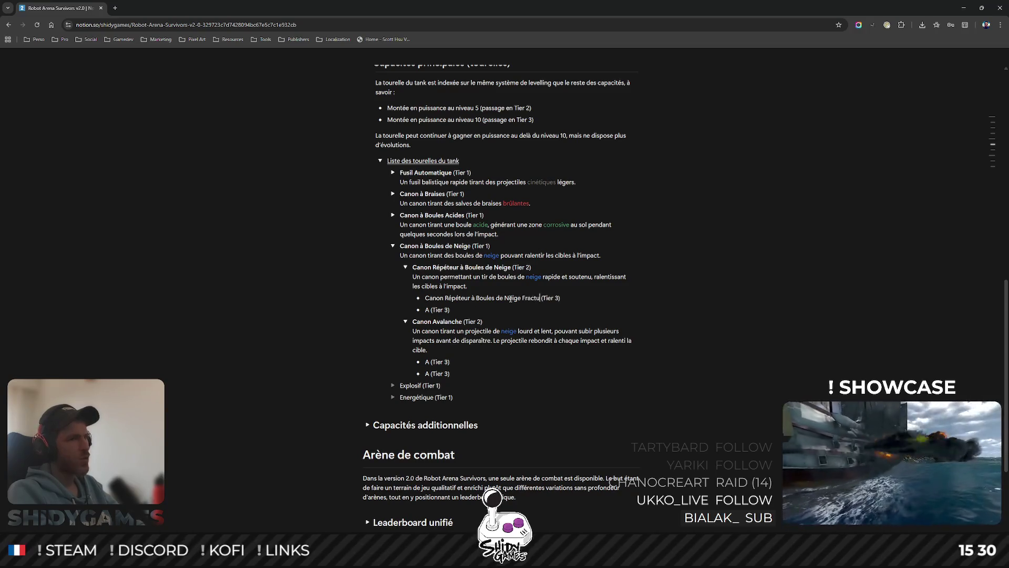
pyautogui.write('s')
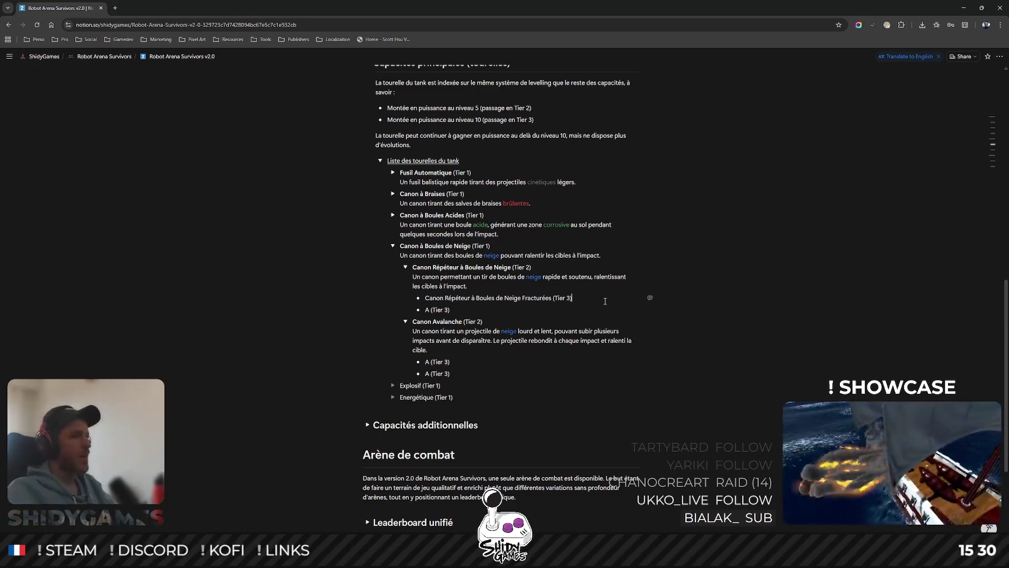
pyautogui.press('Return')
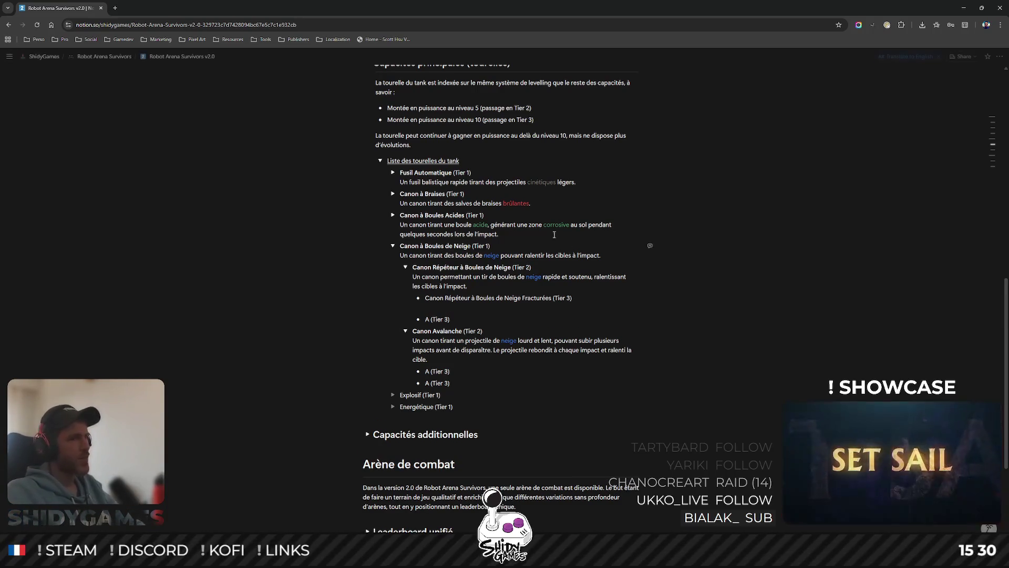
pyautogui.moveTo(468, 287); pyautogui.dragTo(414, 278)
# - Paste the Tier 2 description under Fracturées and add that it splits into 3 randomly scattered sub-munitions
pyautogui.hotkey('ctrl', 'c')
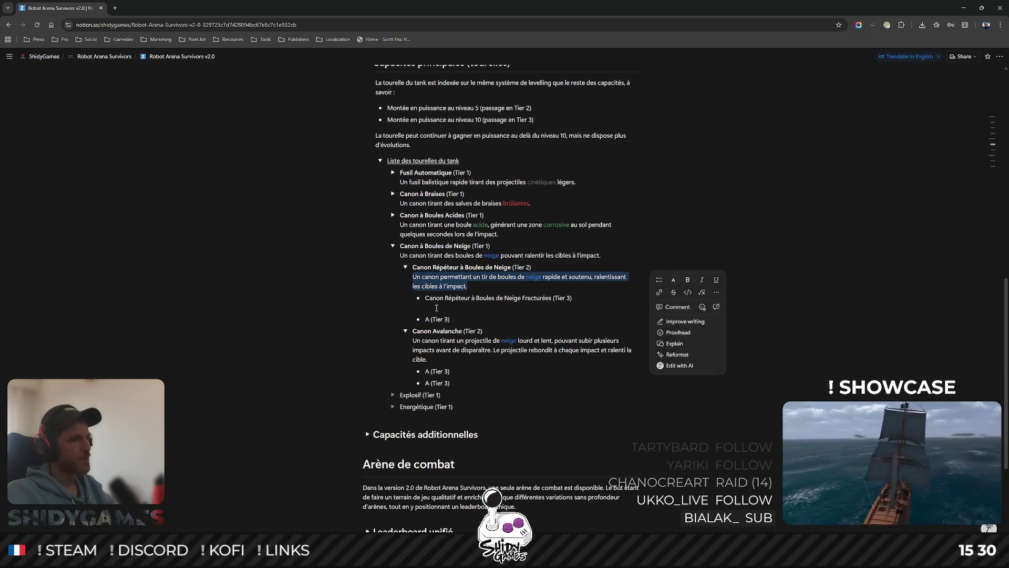
pyautogui.click(441, 310)
pyautogui.hotkey('ctrl', 'v')
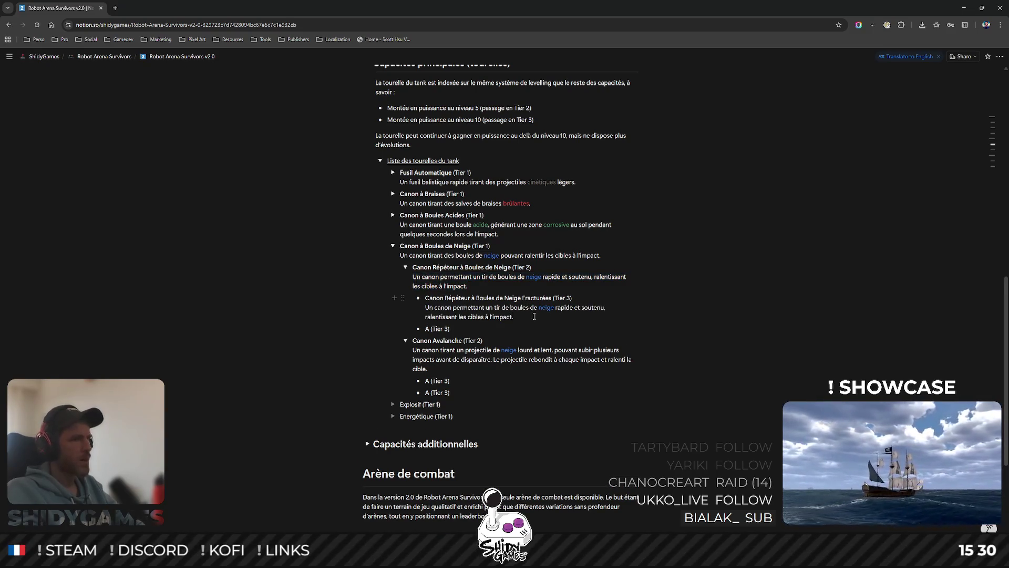
pyautogui.write(' Lors de l’im')
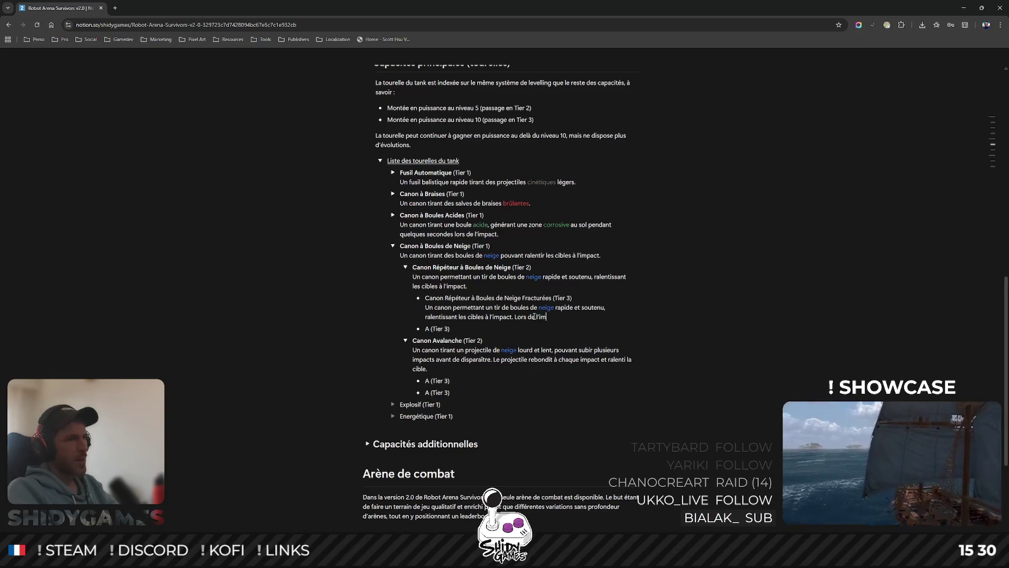
pyautogui.write('pact, le projectile se brisera en')
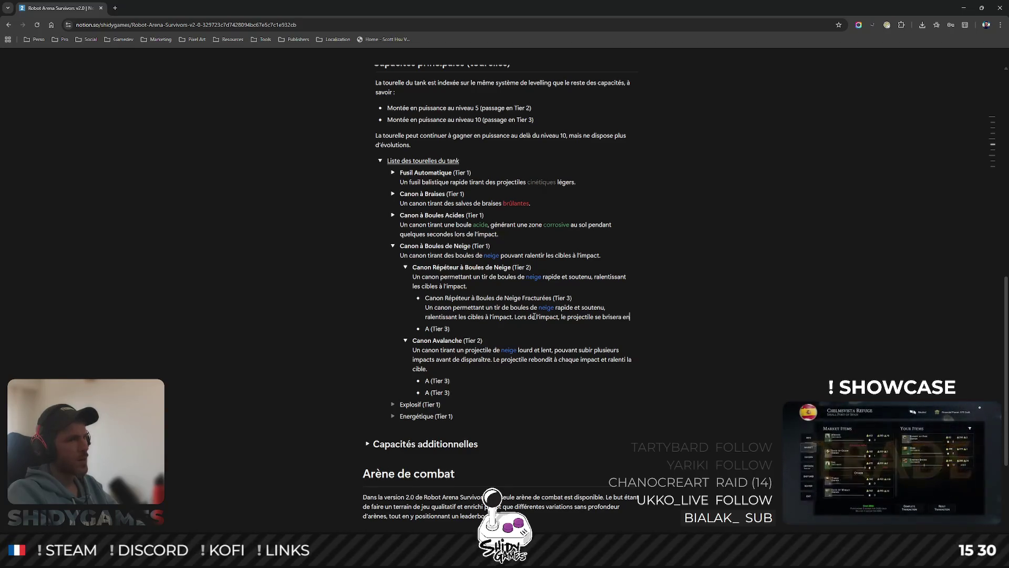
pyautogui.write('3 sous-mu')
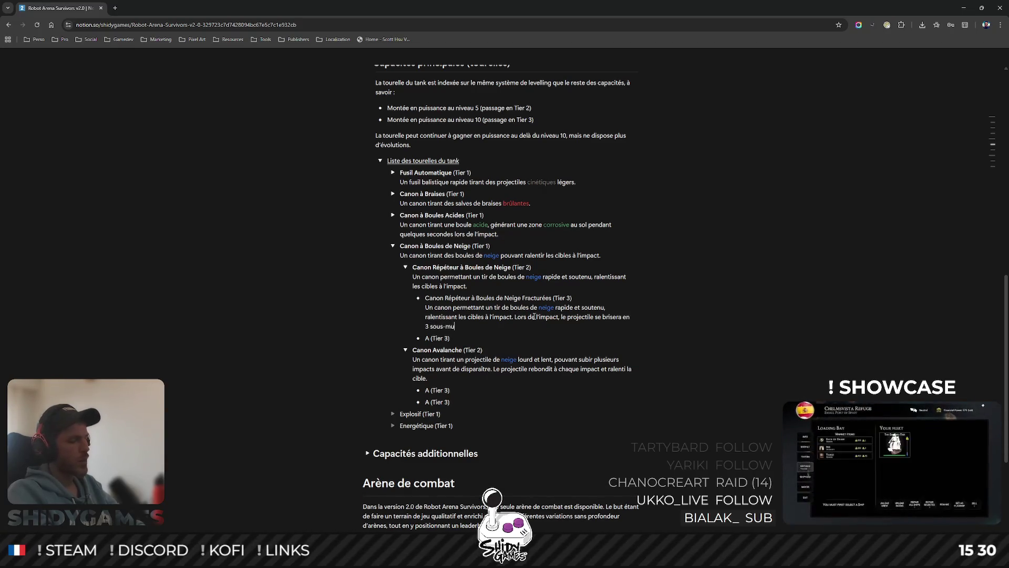
pyautogui.write('nitions qui iront dans des dire')
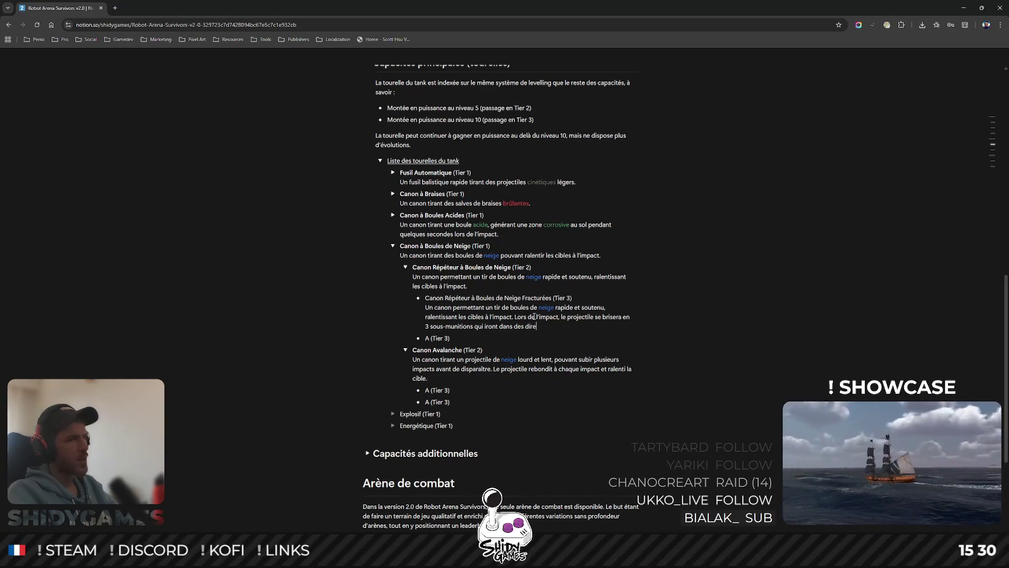
pyautogui.write('ctions aléatoires.')
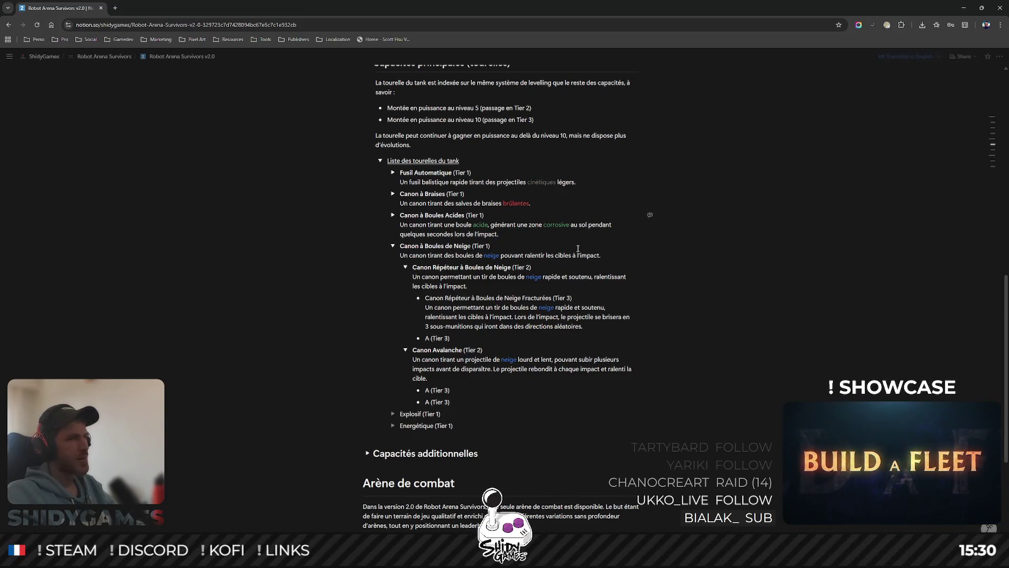
pyautogui.click(639, 307)
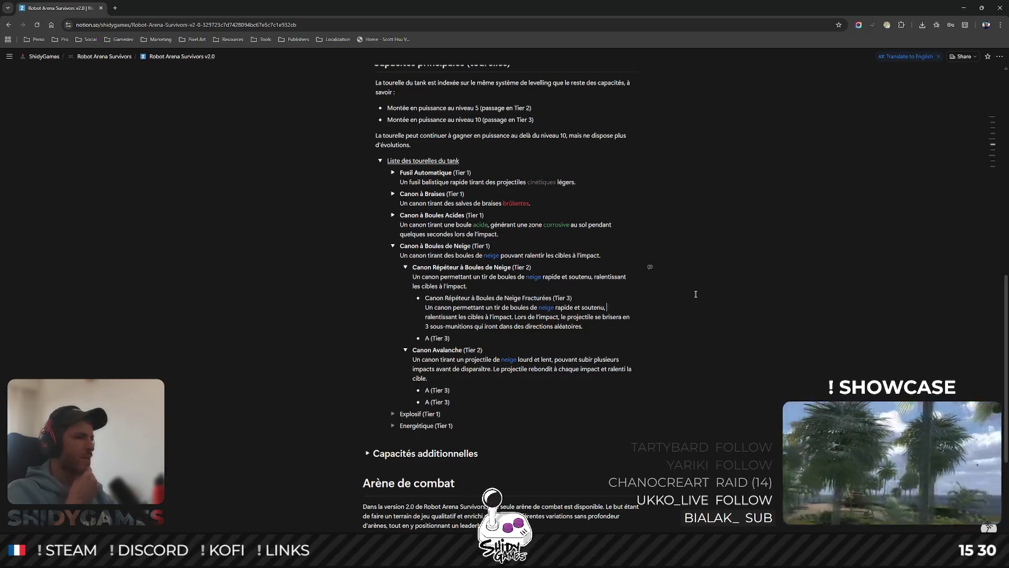
pyautogui.doubleClick(427, 338)
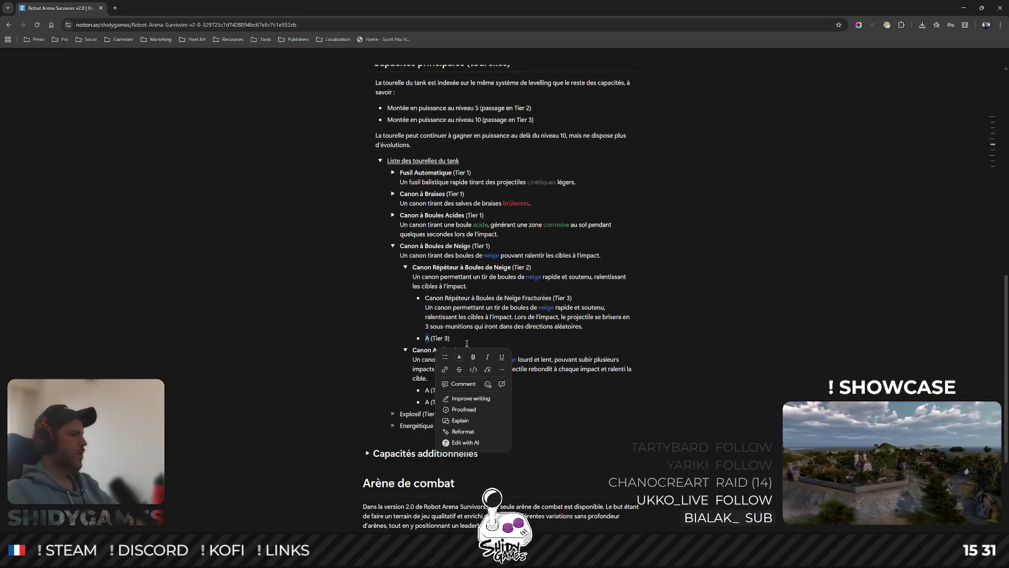
pyautogui.click(738, 354)
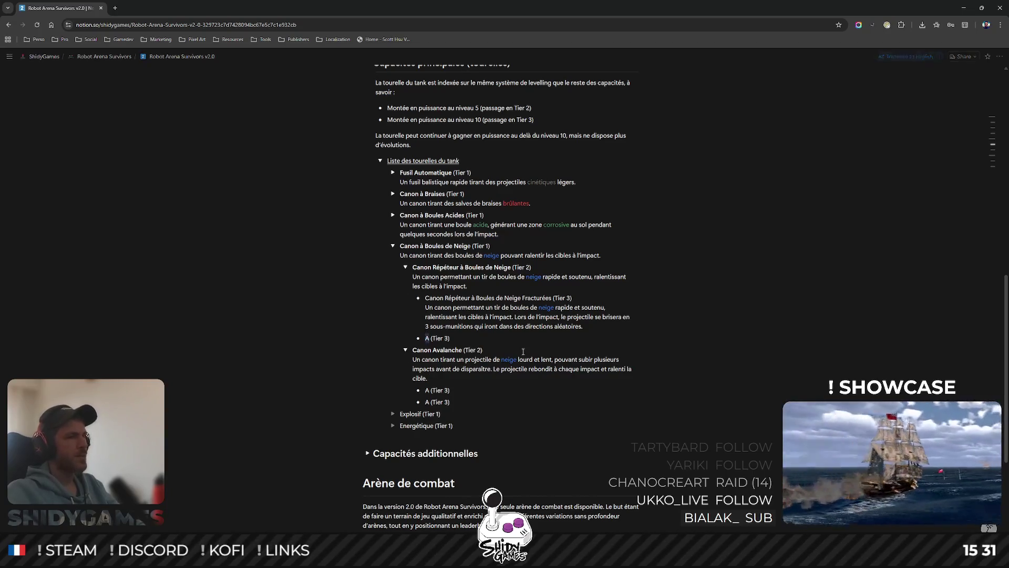
pyautogui.hotkey('shift', 'Home')
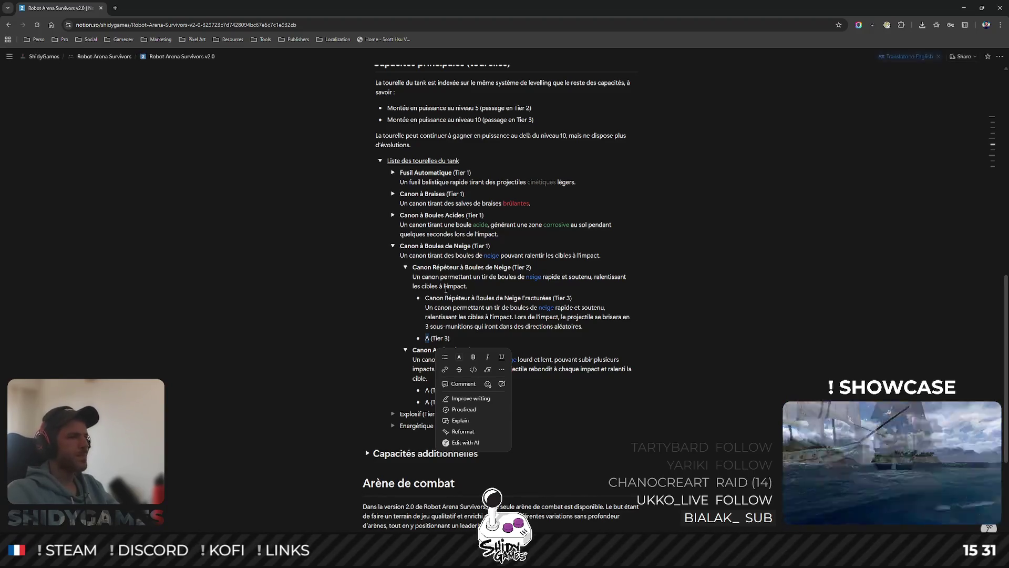
pyautogui.moveTo(426, 299); pyautogui.dragTo(553, 298)
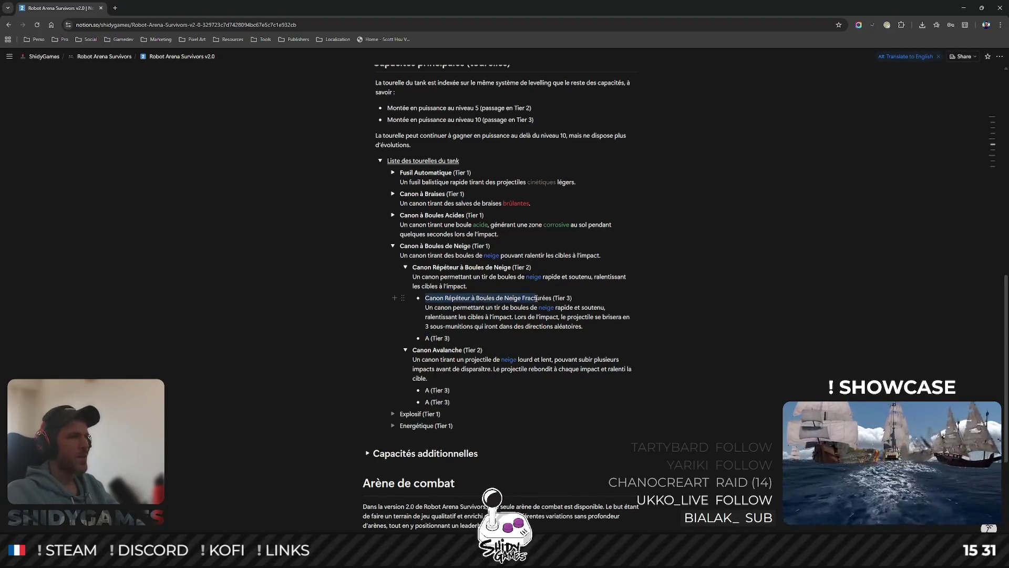
# - Bold the Fracturées cannon name and select the next Tier 3 'A' placeholder for replacement
pyautogui.hotkey('ctrl', 'b')
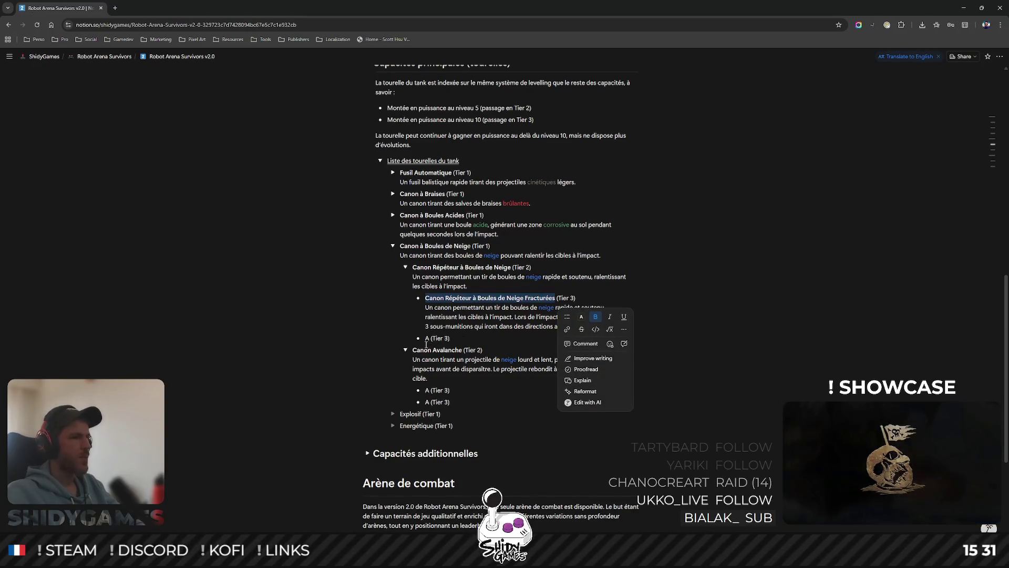
pyautogui.click(427, 340)
pyautogui.doubleClick(428, 338)
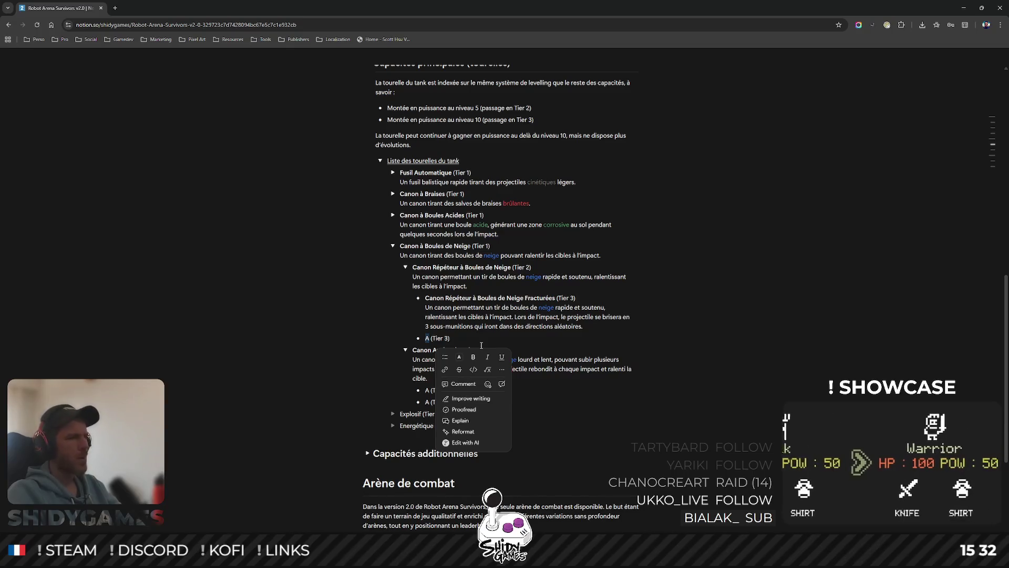
pyautogui.click(475, 339)
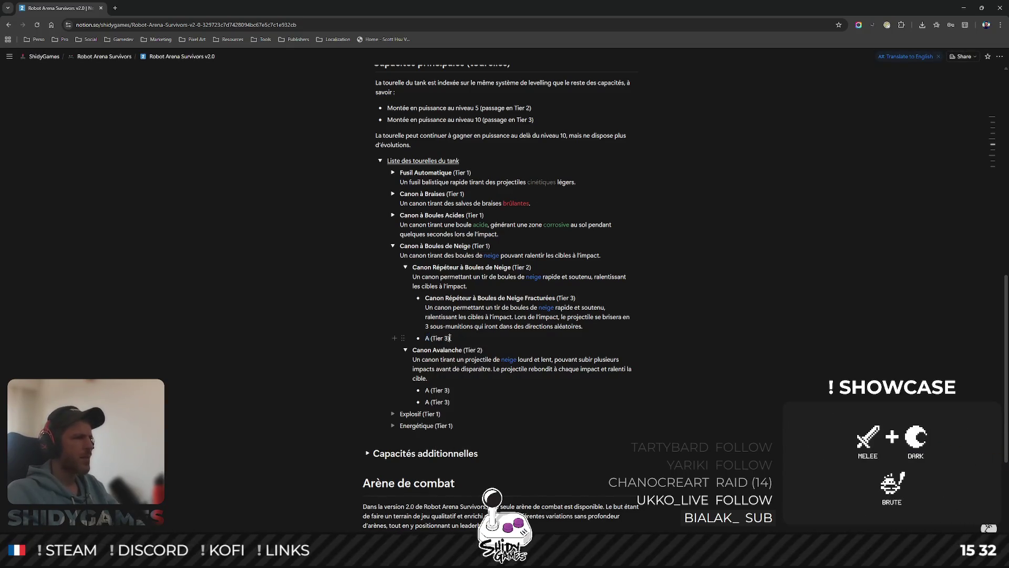
pyautogui.doubleClick(474, 338)
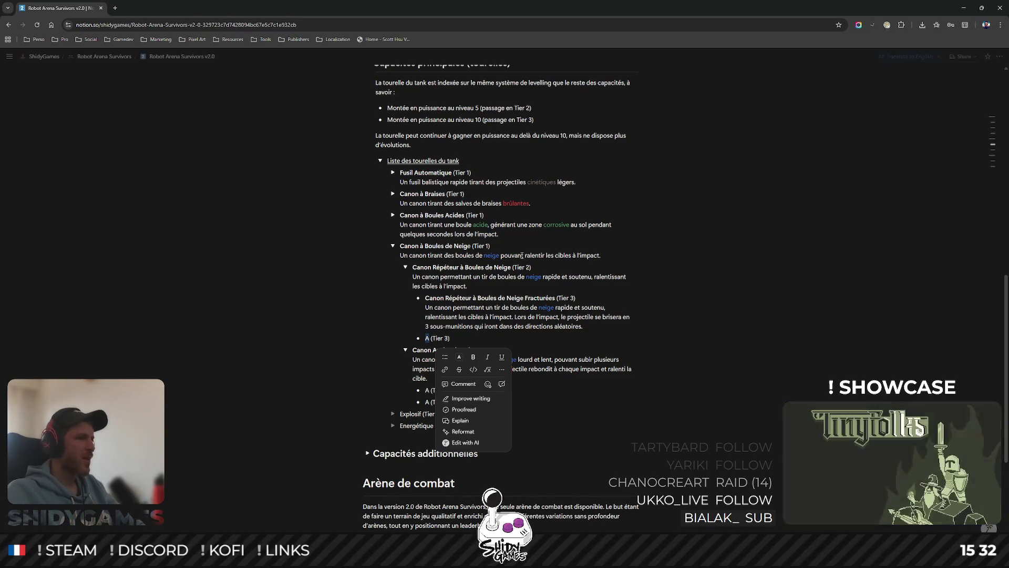
pyautogui.scroll(-1, 475, 338)
pyautogui.write('Canon ')
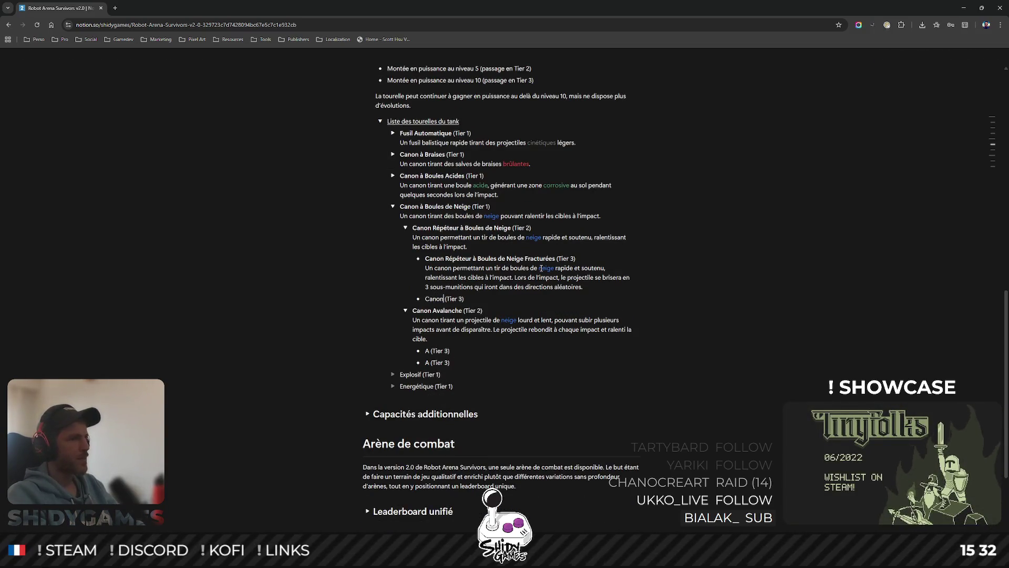
pyautogui.write('Ré')
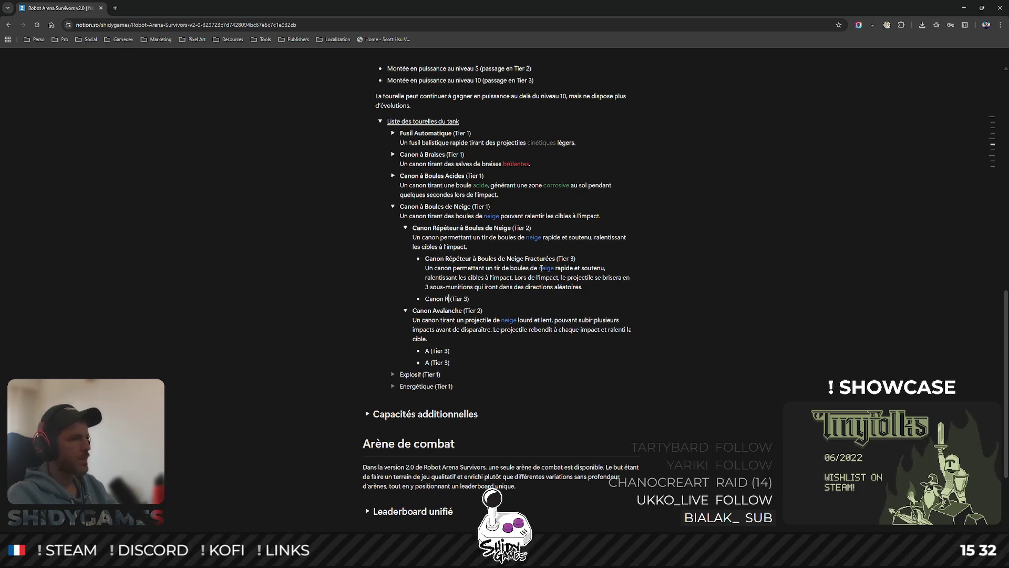
pyautogui.write('pété')
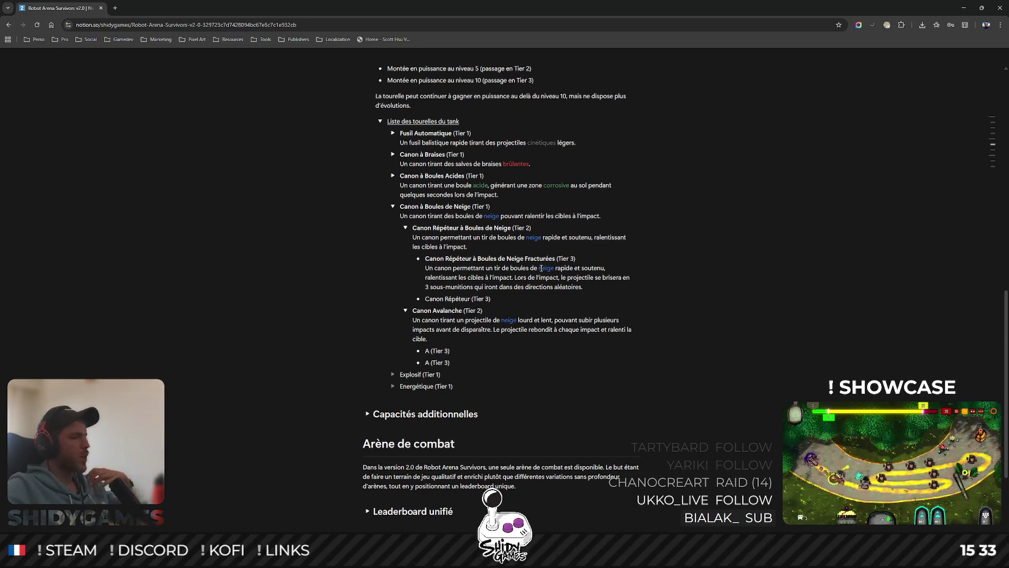
pyautogui.moveTo(526, 273)
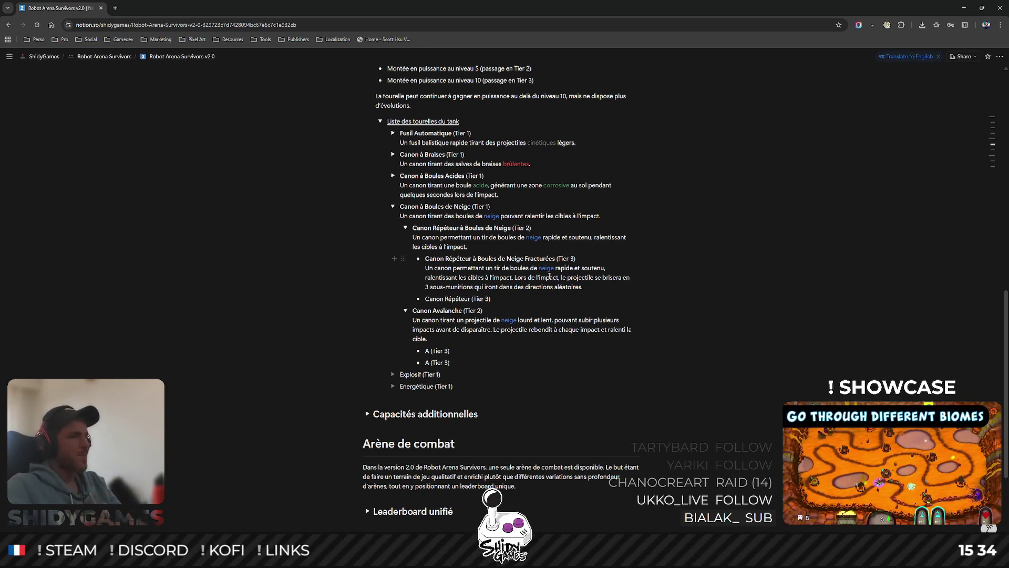
# - Name the placeholder bullet Canon Répéteur and select the word Répéteur for replacement
pyautogui.click(543, 361)
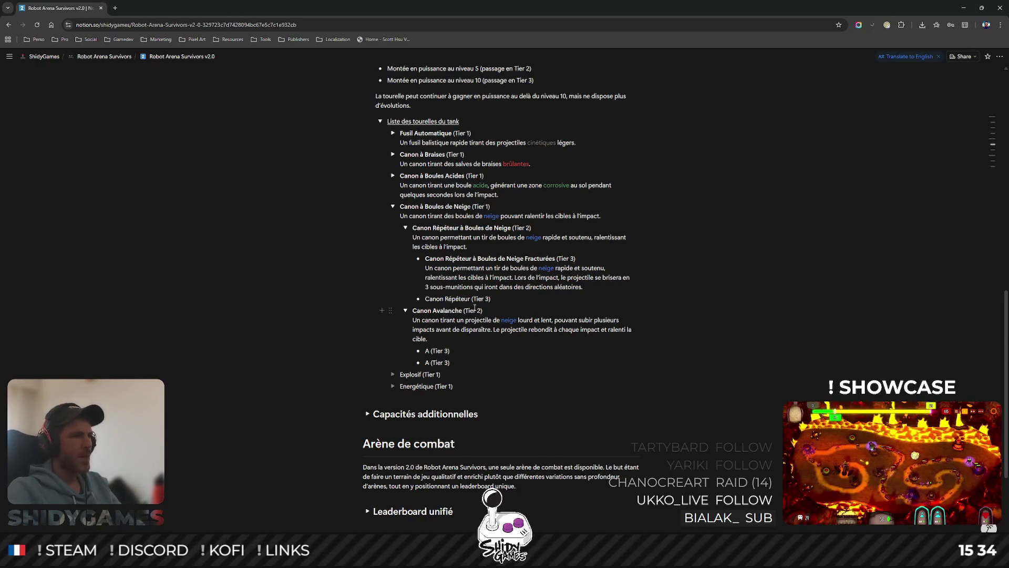
pyautogui.doubleClick(458, 298)
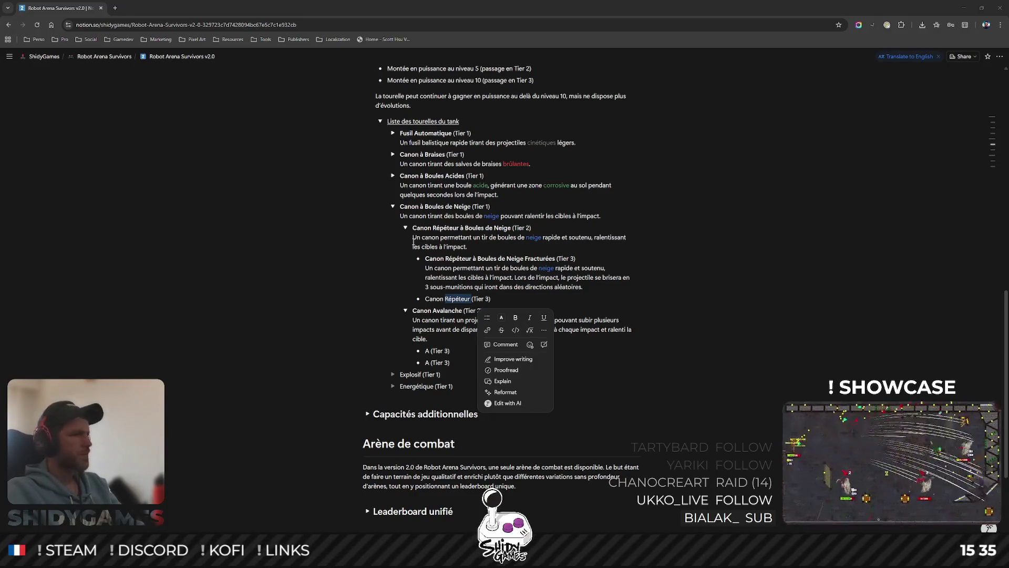
# - Copy the Tier 2 Répéteur description selection and open a new line under Canon Déluge à Boules de Neige
pyautogui.click(457, 299)
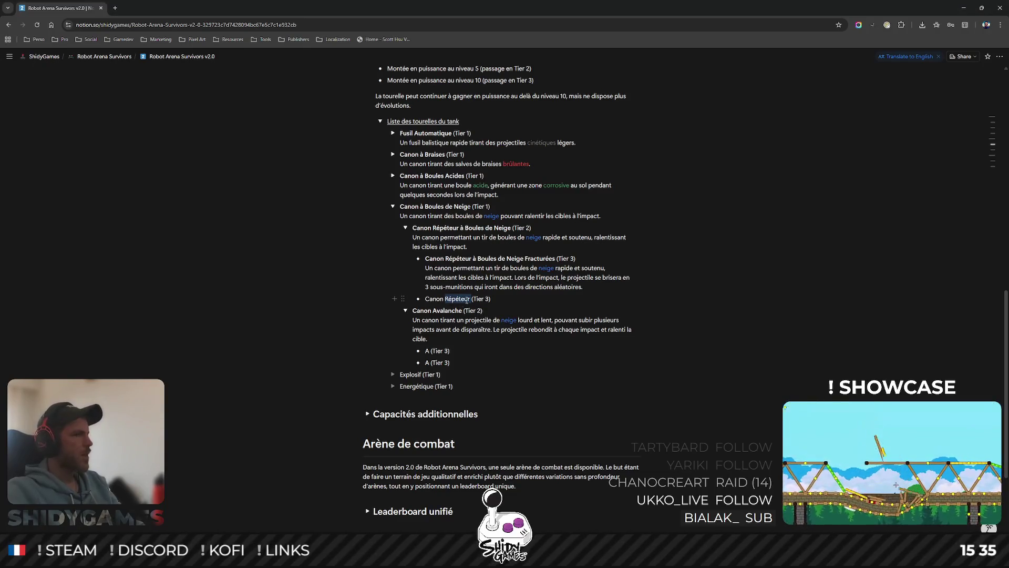
pyautogui.doubleClick(458, 298)
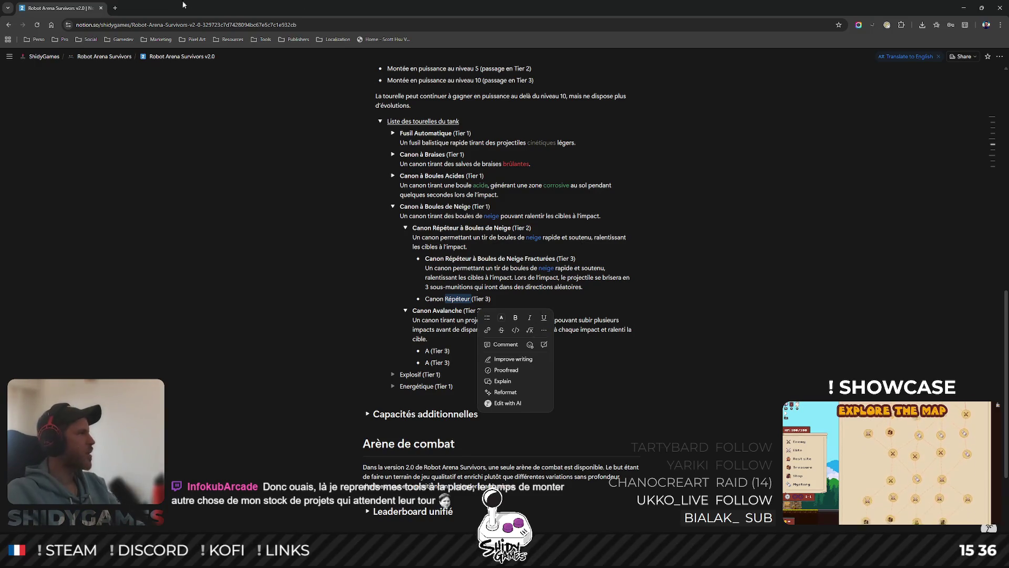
pyautogui.click(445, 301)
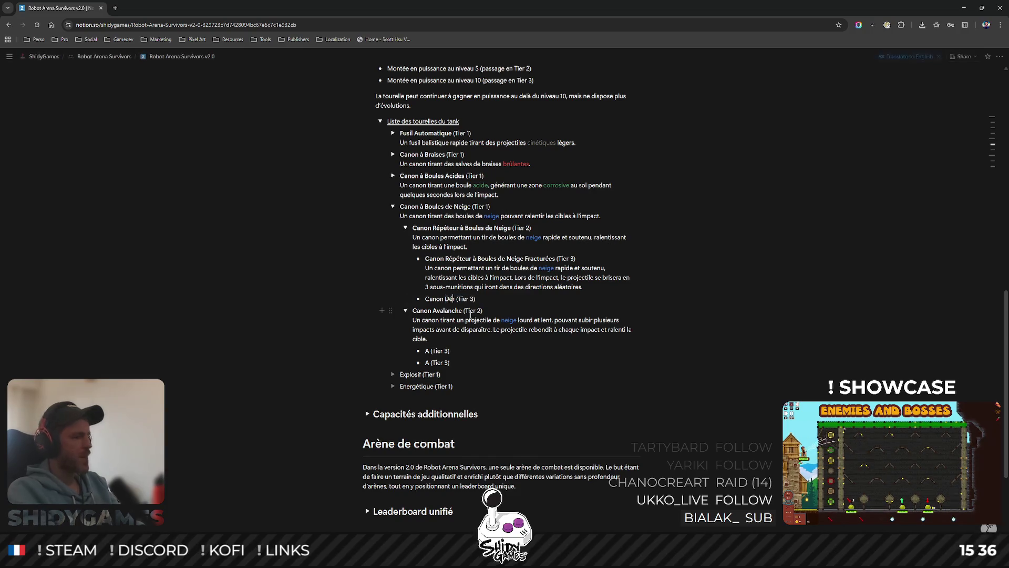
pyautogui.write('Déluge à Bo')
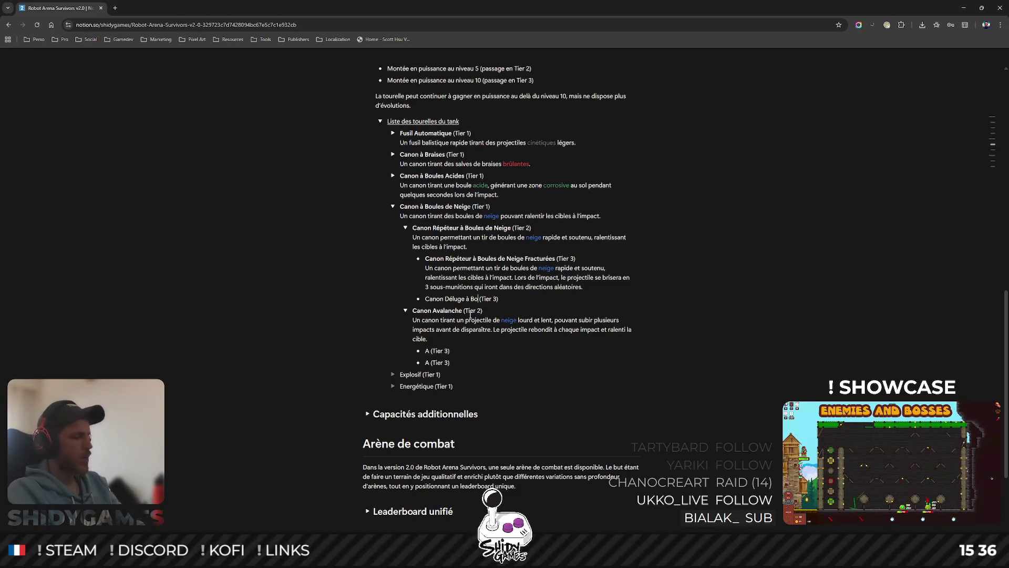
pyautogui.write(' ules de Neige')
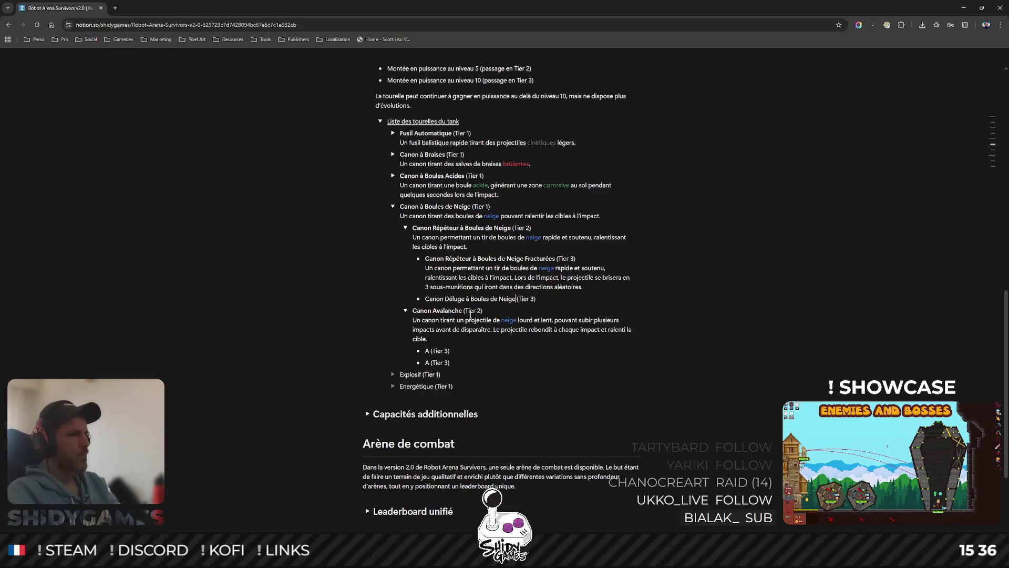
pyautogui.moveTo(472, 237)
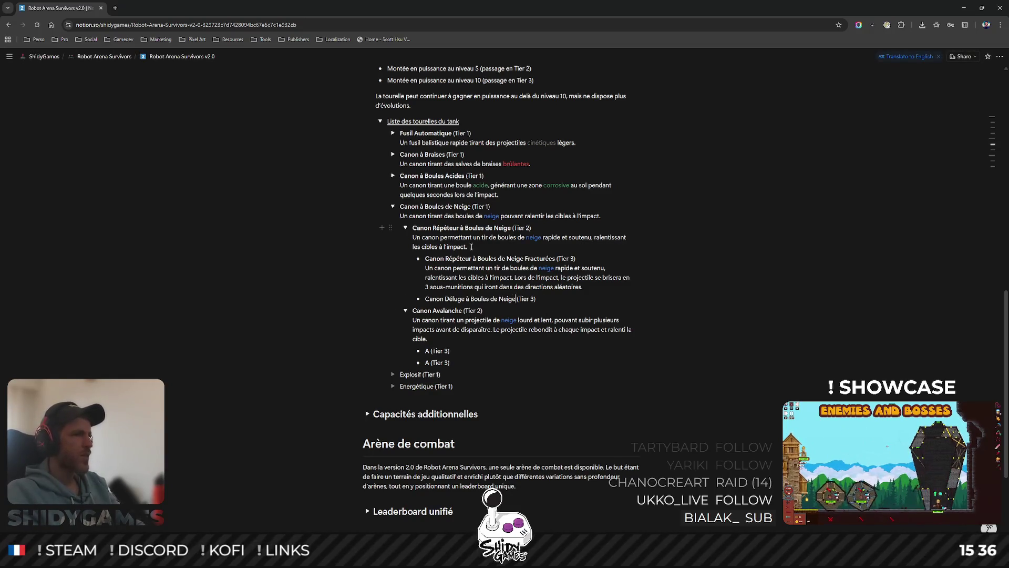
pyautogui.tripleClick(472, 247)
pyautogui.hotkey('ctrl', 'c')
pyautogui.click(559, 299)
pyautogui.press('Return')
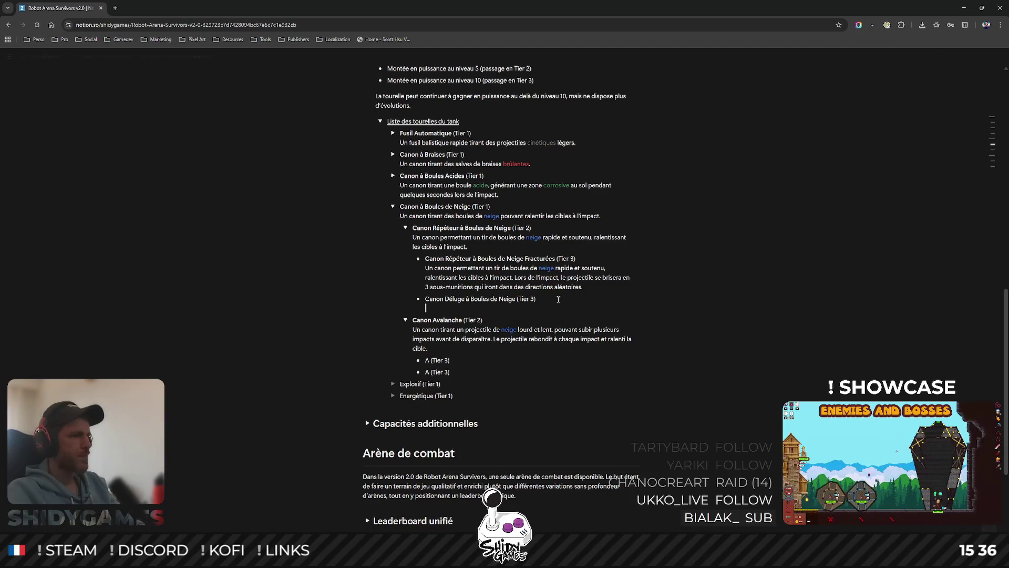
# - Paste the Répéteur description under Canon Déluge, to be reworded as continuous fire slowing targets
pyautogui.hotkey('ctrl', 'v')
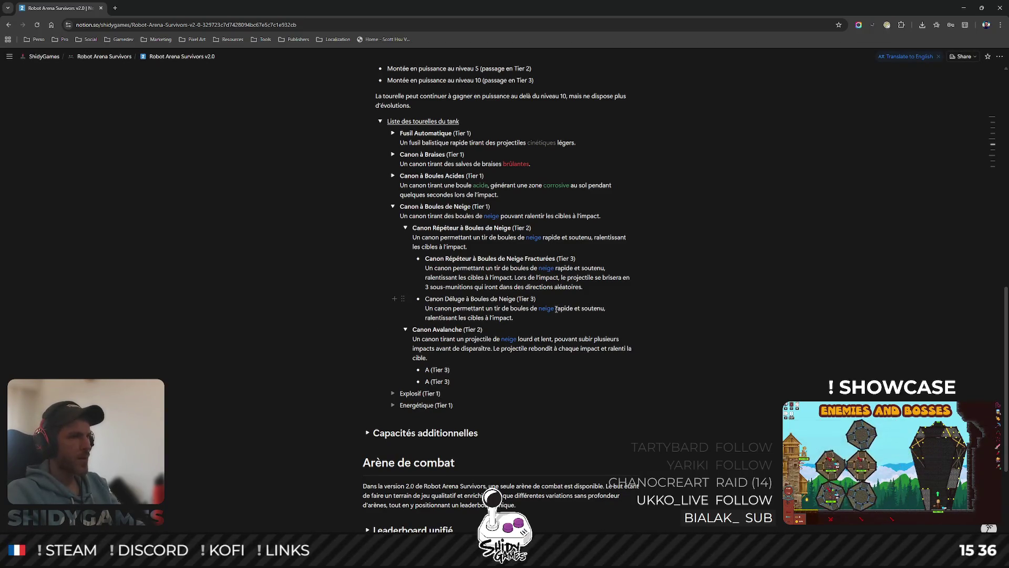
pyautogui.write('continu')
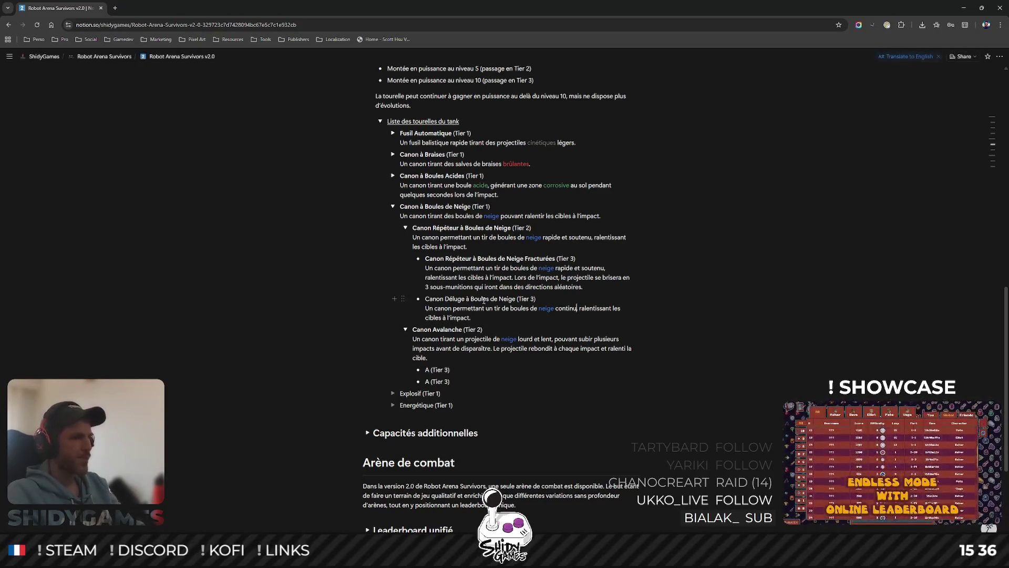
pyautogui.write('en')
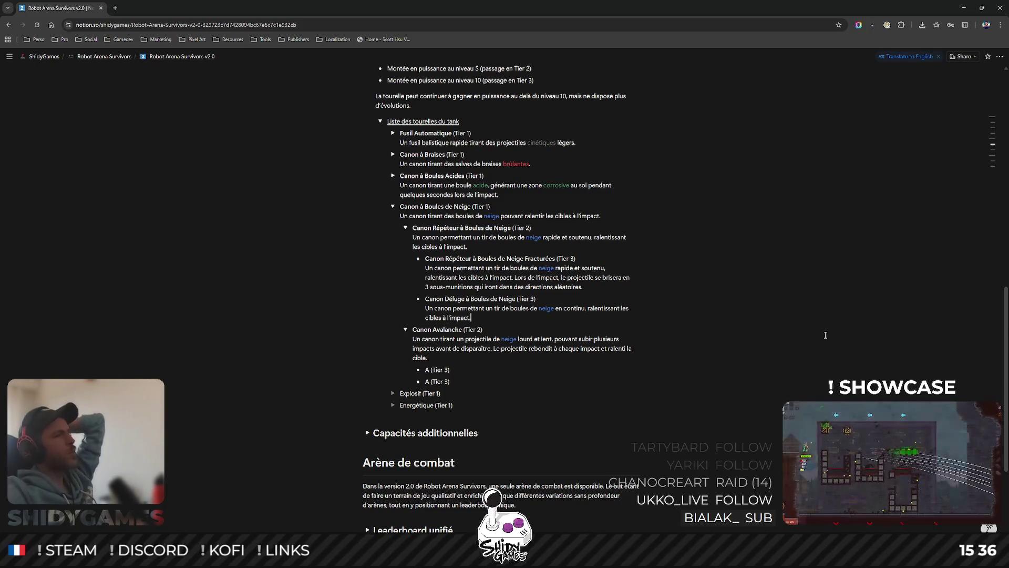
pyautogui.scroll(15, 505, 276)
pyautogui.scroll(-2, 415, 315)
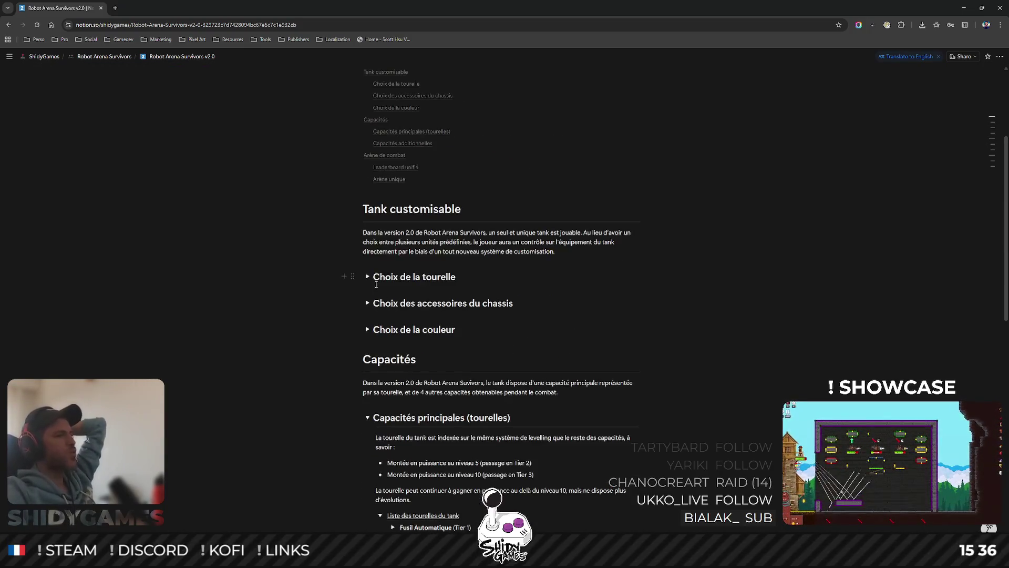
pyautogui.click(367, 303)
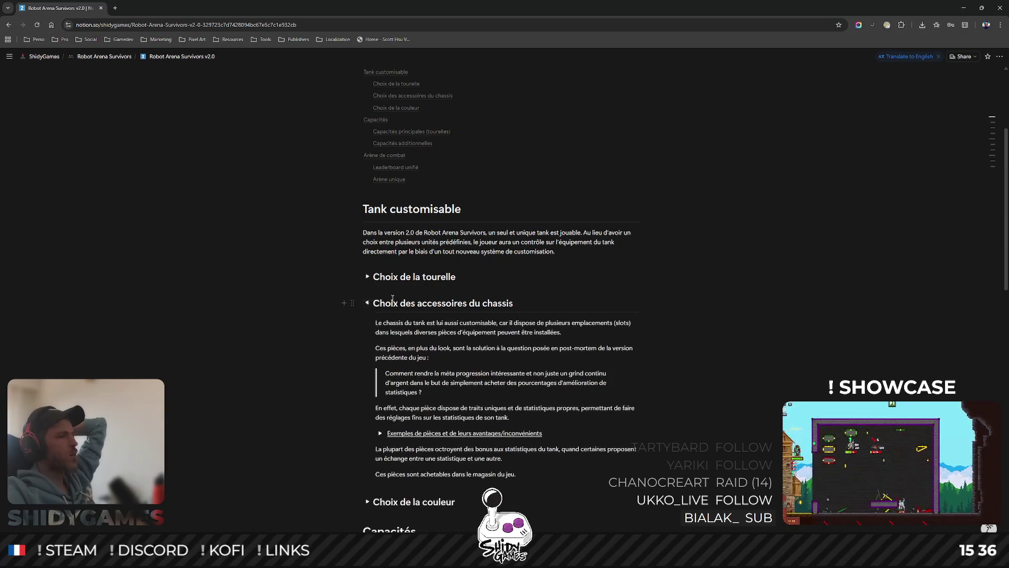
pyautogui.scroll(-2, 437, 381)
pyautogui.click(380, 355)
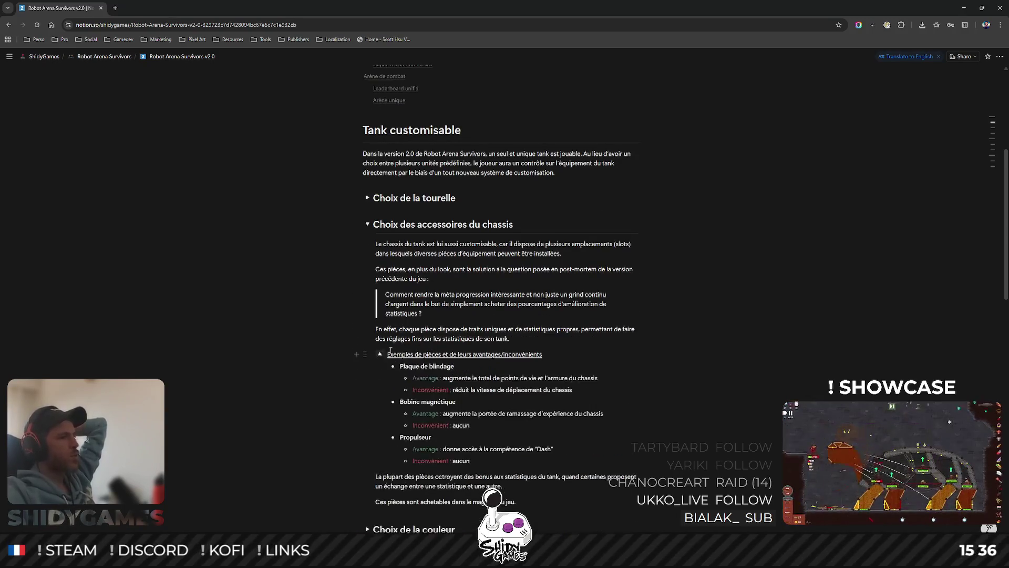
pyautogui.scroll(-2, 409, 355)
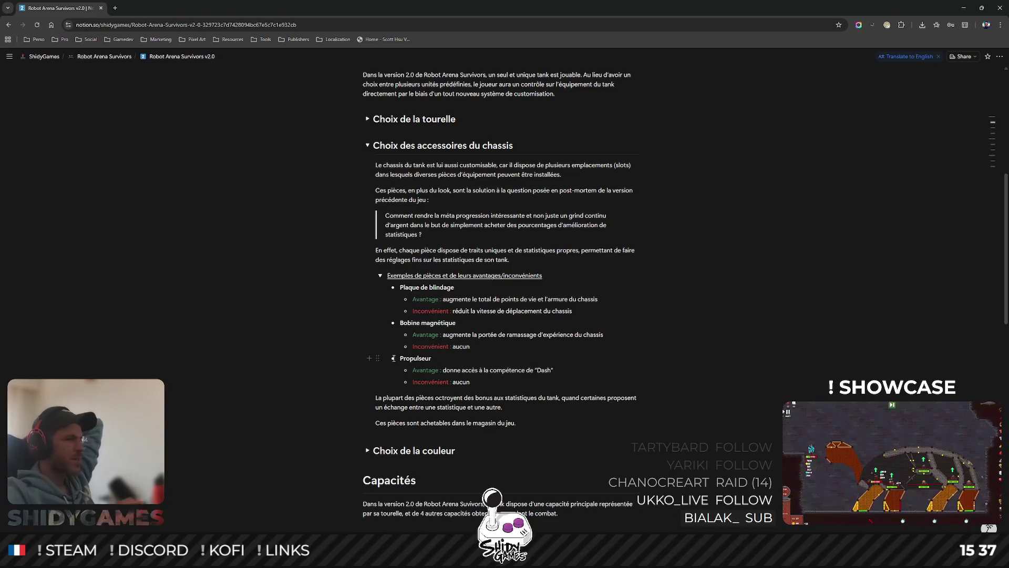
pyautogui.moveTo(505, 310)
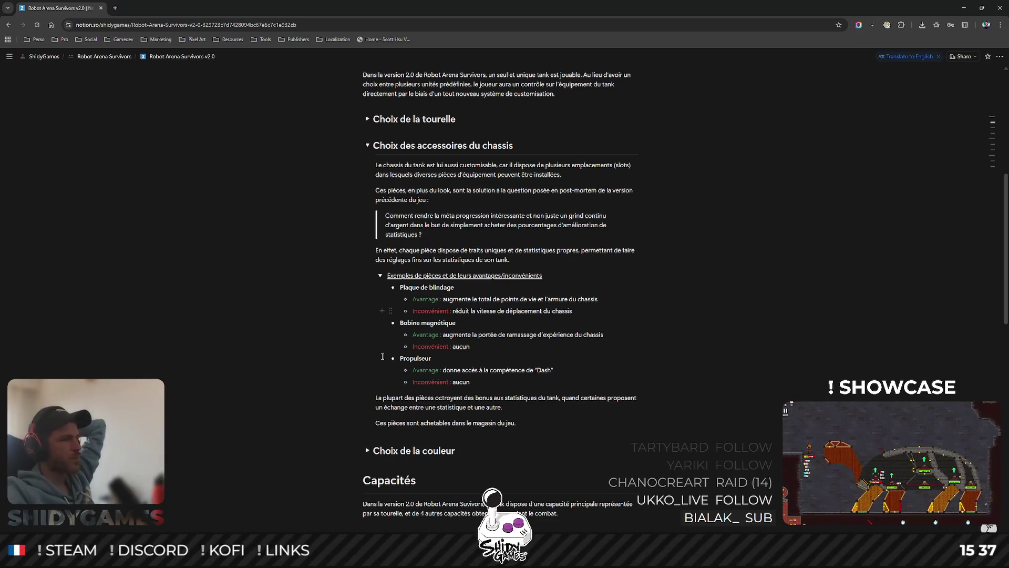
pyautogui.click(379, 276)
pyautogui.click(367, 146)
pyautogui.scroll(-3, 590, 267)
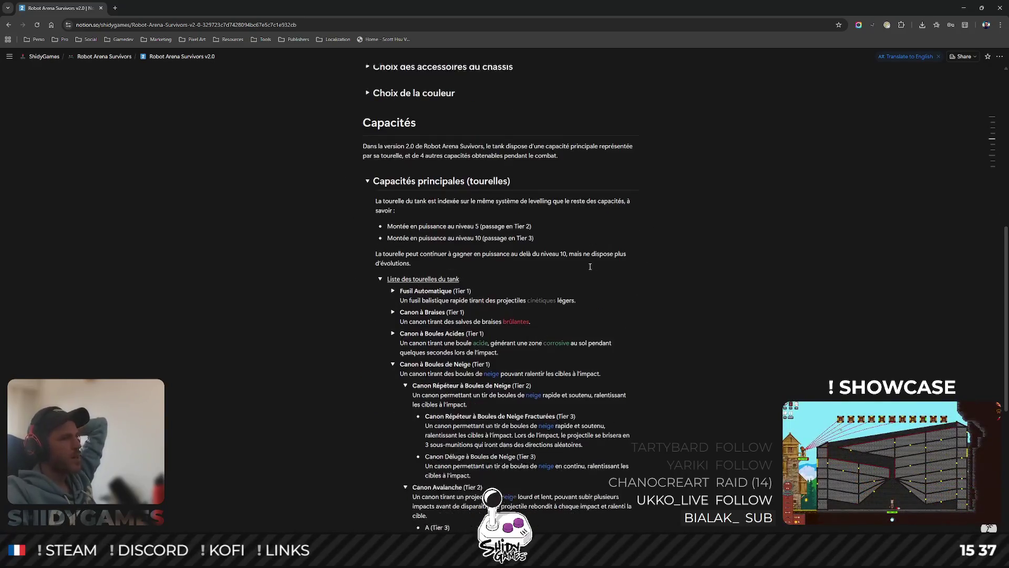
pyautogui.scroll(-2, 590, 267)
pyautogui.scroll(-2, 473, 260)
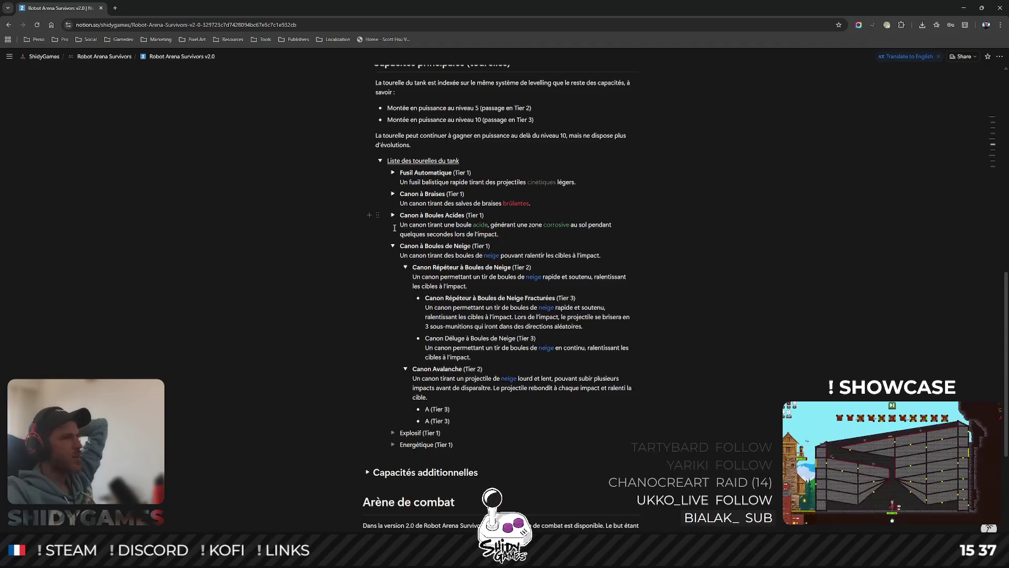
# - Collapse Canon à Boules de Neige, peek inside Fusil Automatique and Mitrailleuse, then fold all turret branches
pyautogui.click(394, 247)
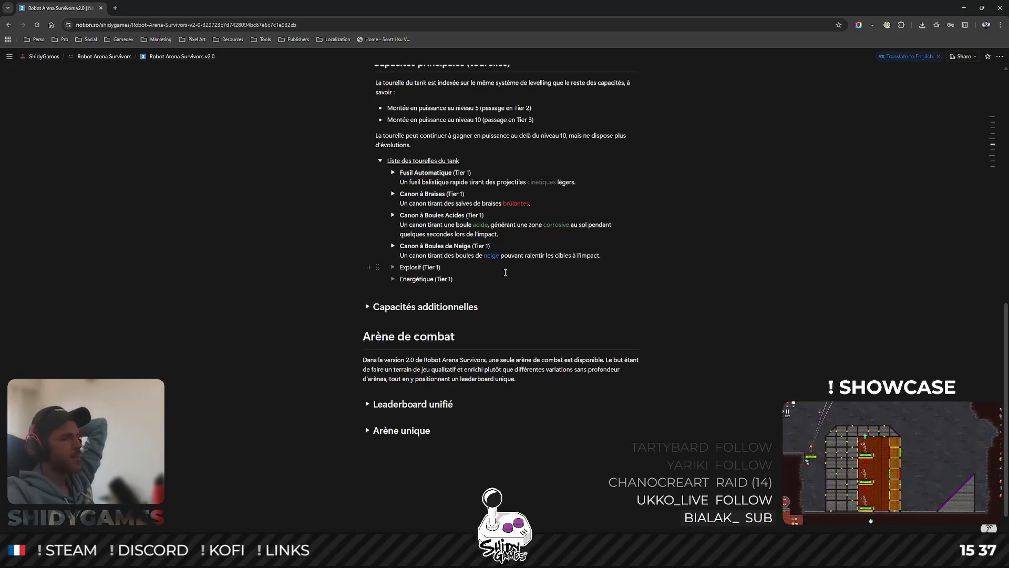
pyautogui.click(392, 173)
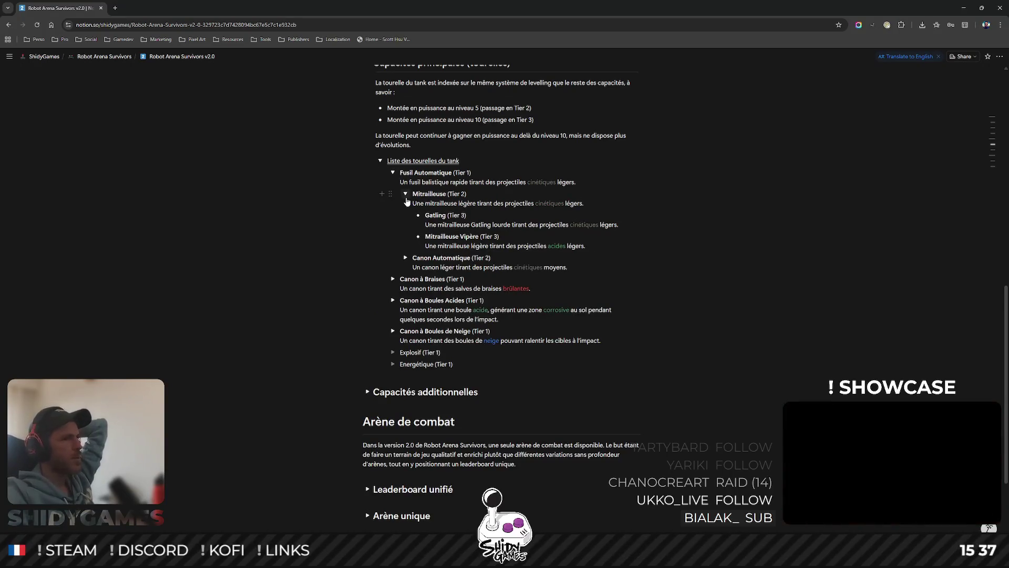
pyautogui.click(405, 195)
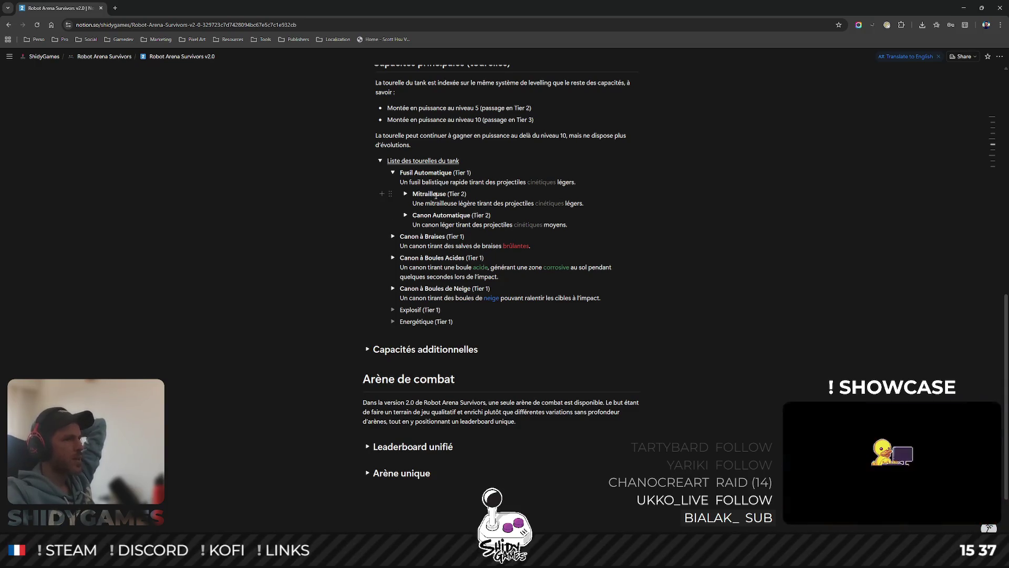
pyautogui.click(403, 194)
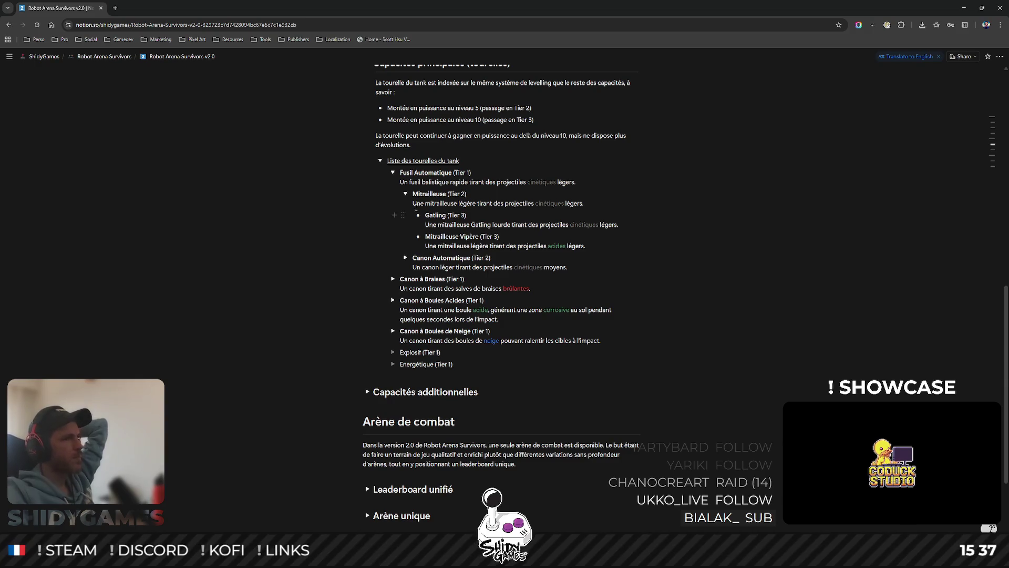
pyautogui.click(406, 195)
pyautogui.click(393, 173)
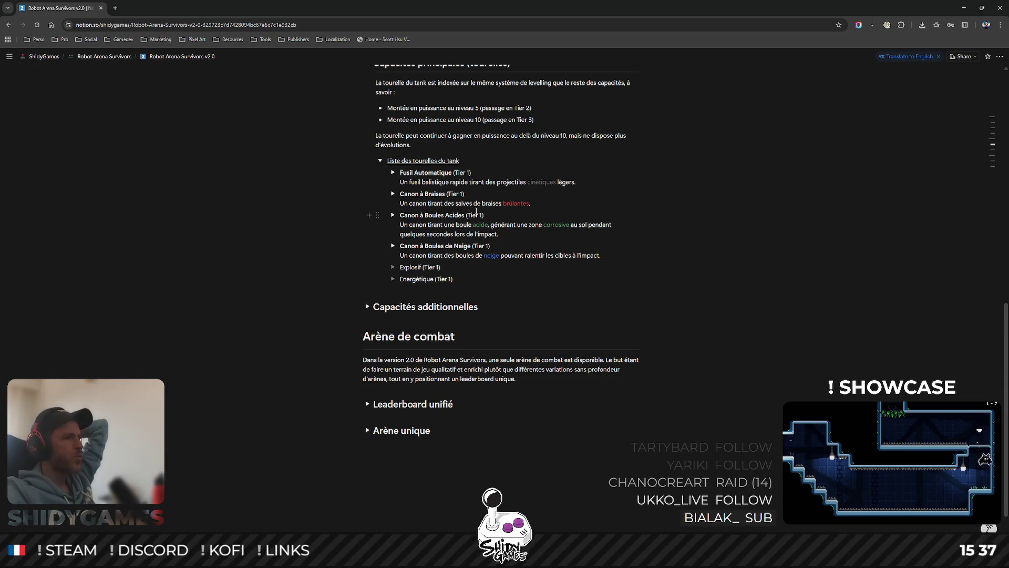
pyautogui.scroll(-1, 475, 211)
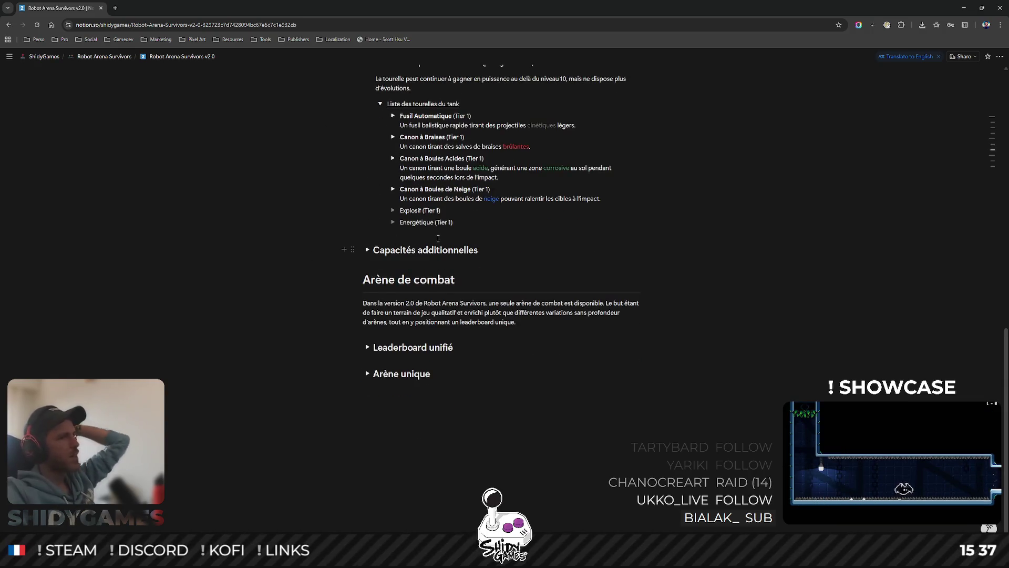
pyautogui.scroll(1, 438, 238)
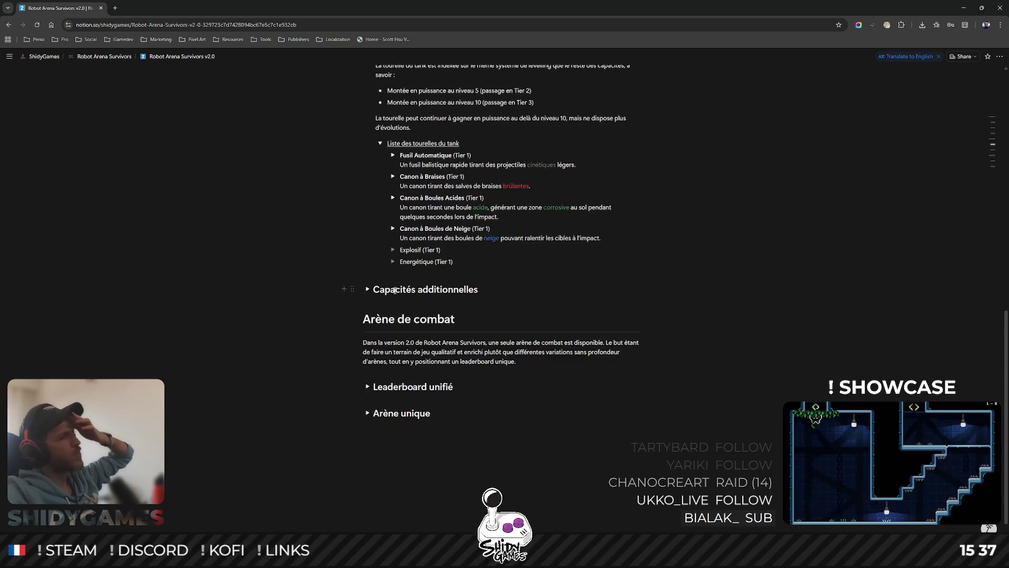
pyautogui.scroll(-1, 394, 289)
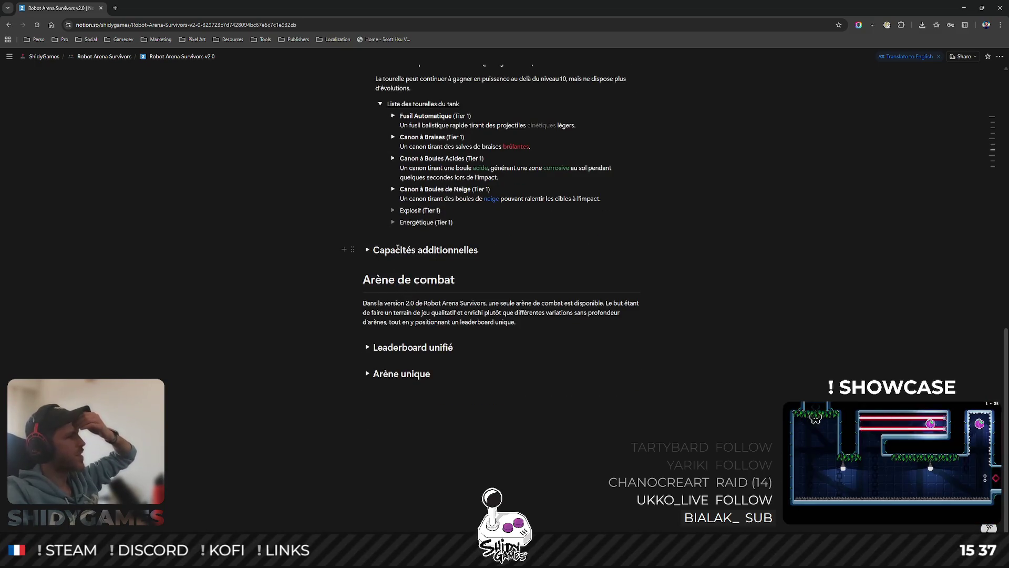
# - Expand Capacités additionnelles and its list showing Armes orbitales, Mines and the other ability types
pyautogui.click(368, 251)
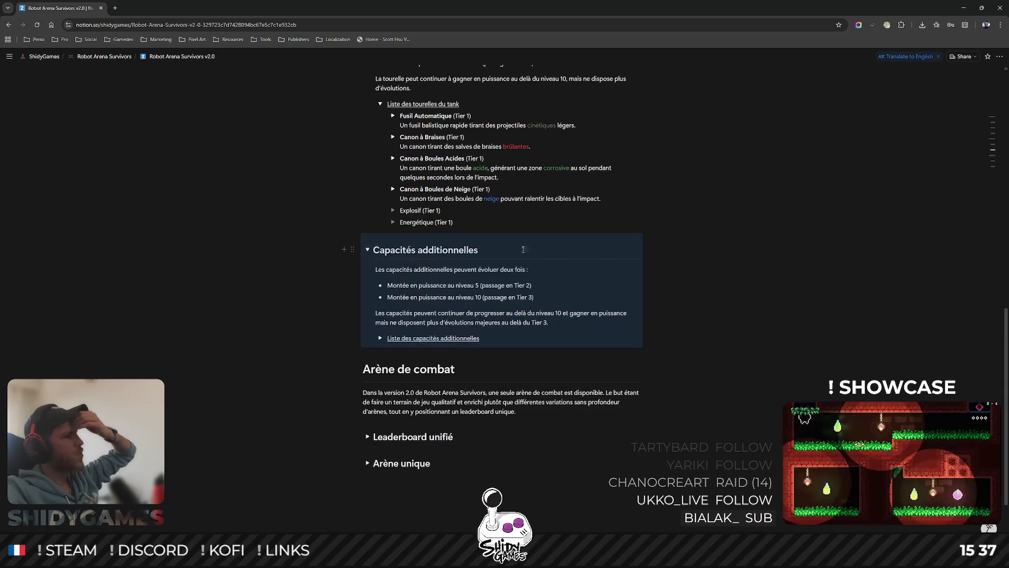
pyautogui.scroll(-1, 385, 298)
pyautogui.click(381, 298)
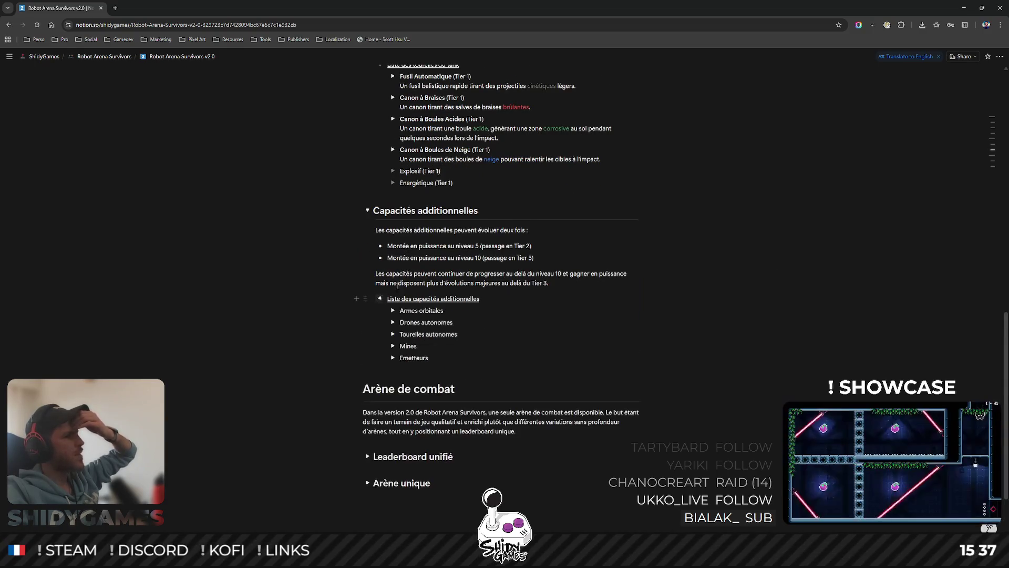
pyautogui.scroll(-1, 423, 256)
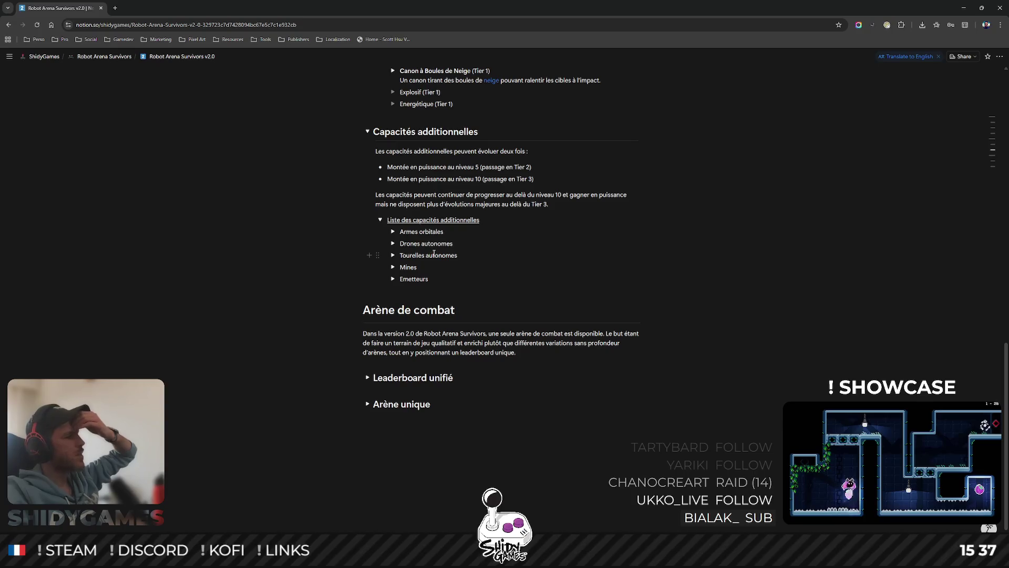
# - Review the Armes orbitales entries, fold the abilities list away and switch to Blender
pyautogui.click(394, 232)
pyautogui.scroll(-3, 473, 276)
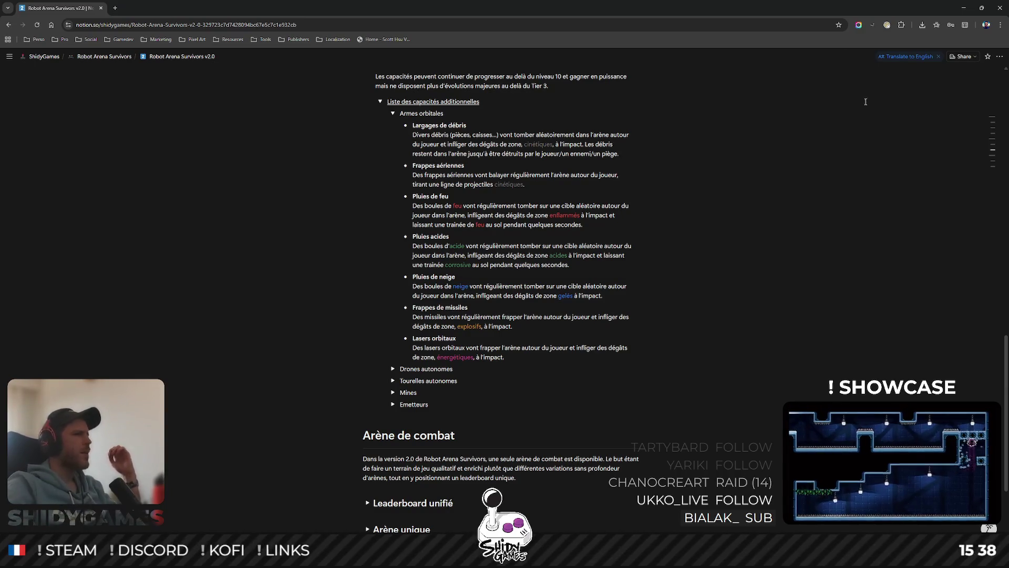
pyautogui.click(393, 113)
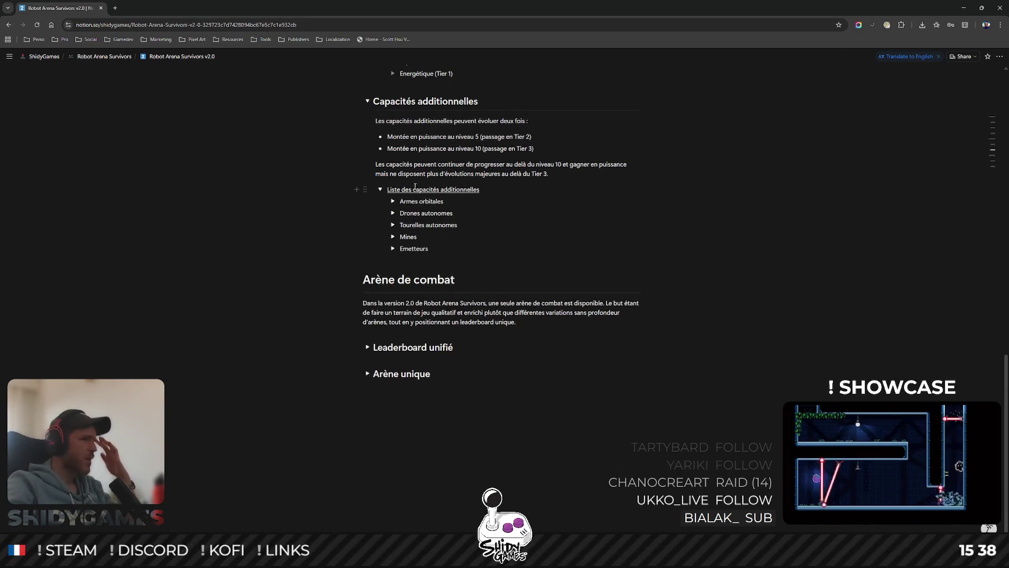
pyautogui.click(379, 189)
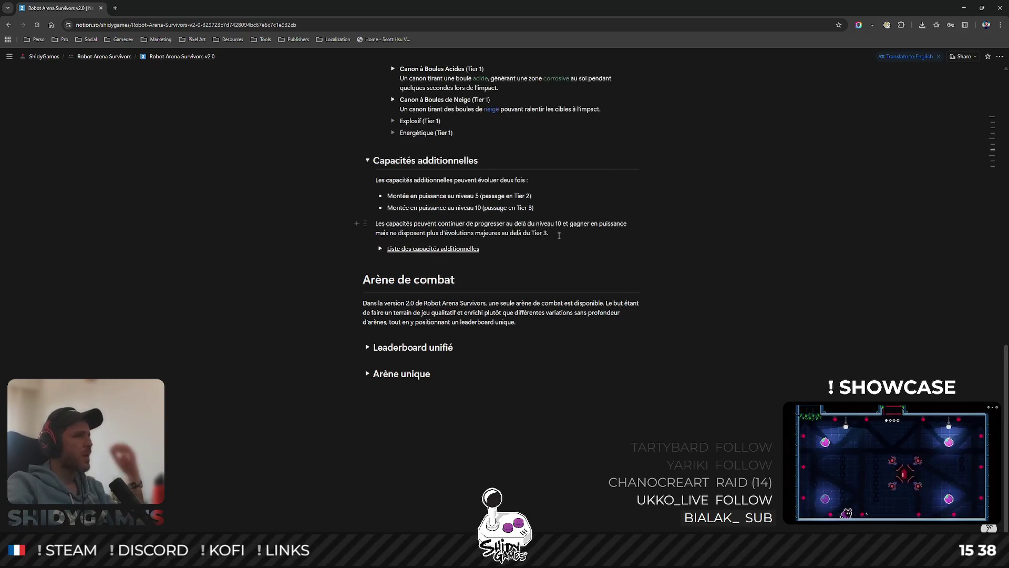
pyautogui.scroll(1, 554, 223)
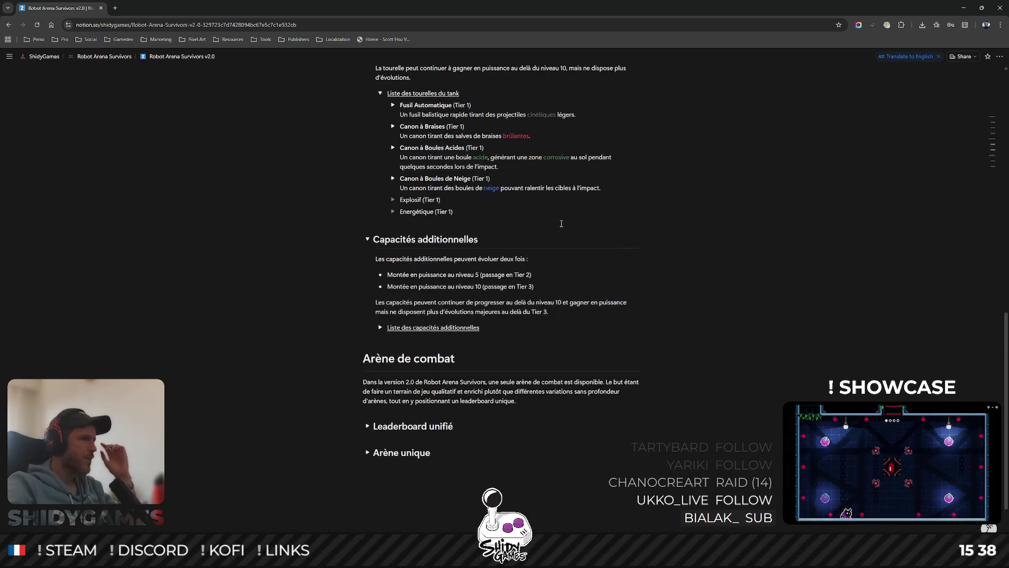
pyautogui.scroll(1, 560, 221)
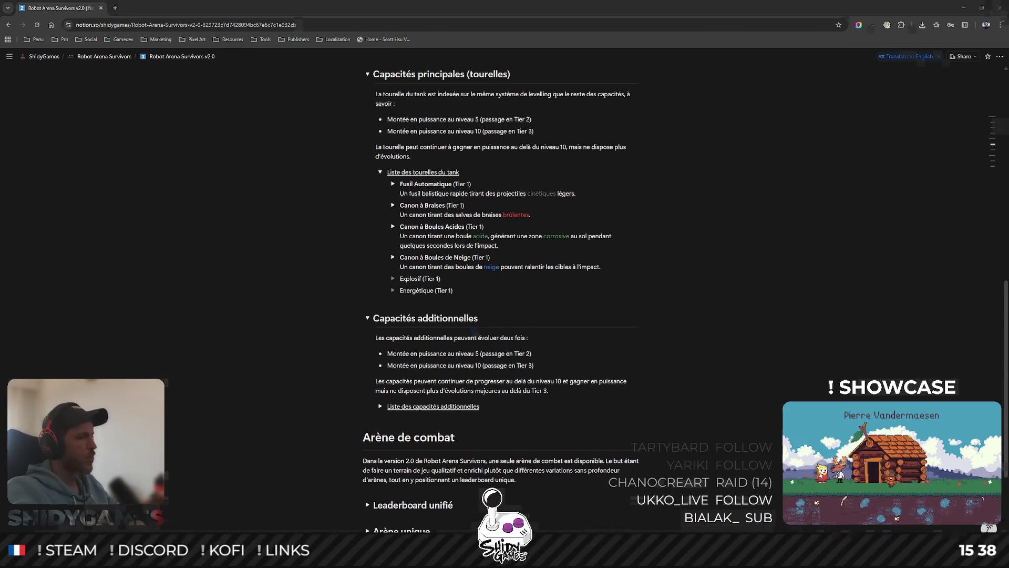
pyautogui.hotkey('alt', 'Tab')
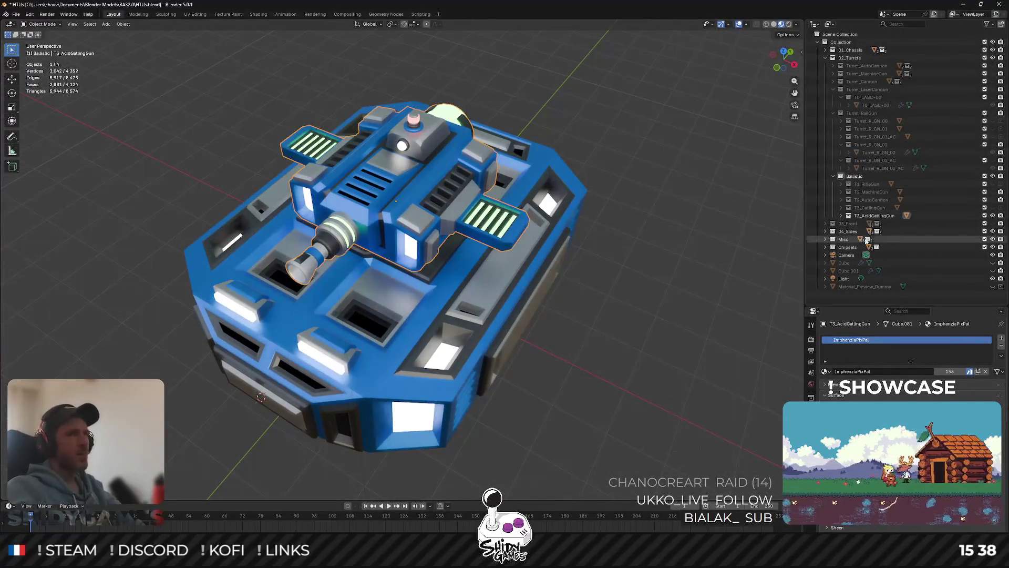
# - Toggle through the RifleGun, MachineGun, gatling, AcidGatlingGun and AutoCannon turrets on the tank model
pyautogui.click(992, 215)
pyautogui.click(992, 183)
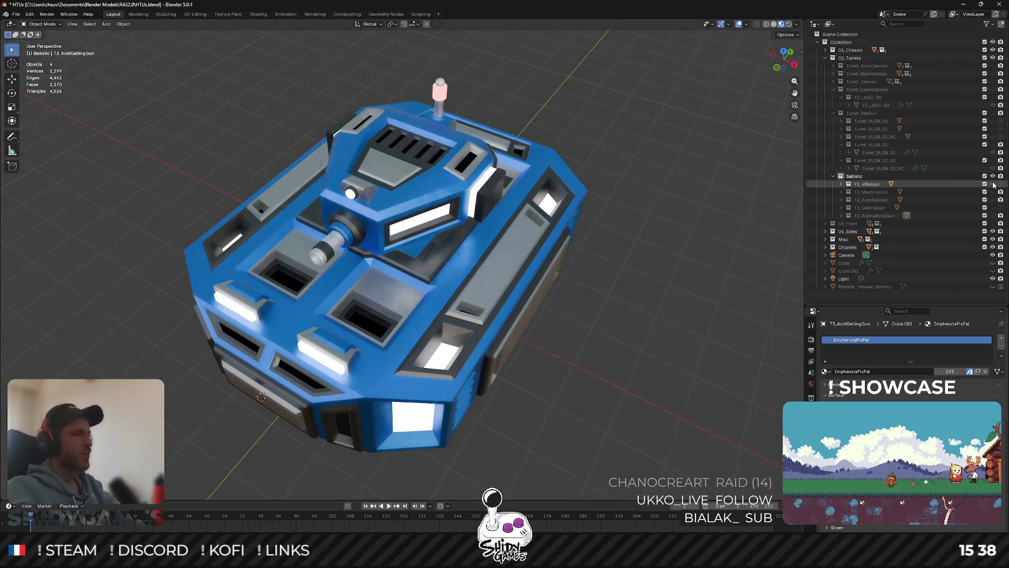
pyautogui.click(992, 184)
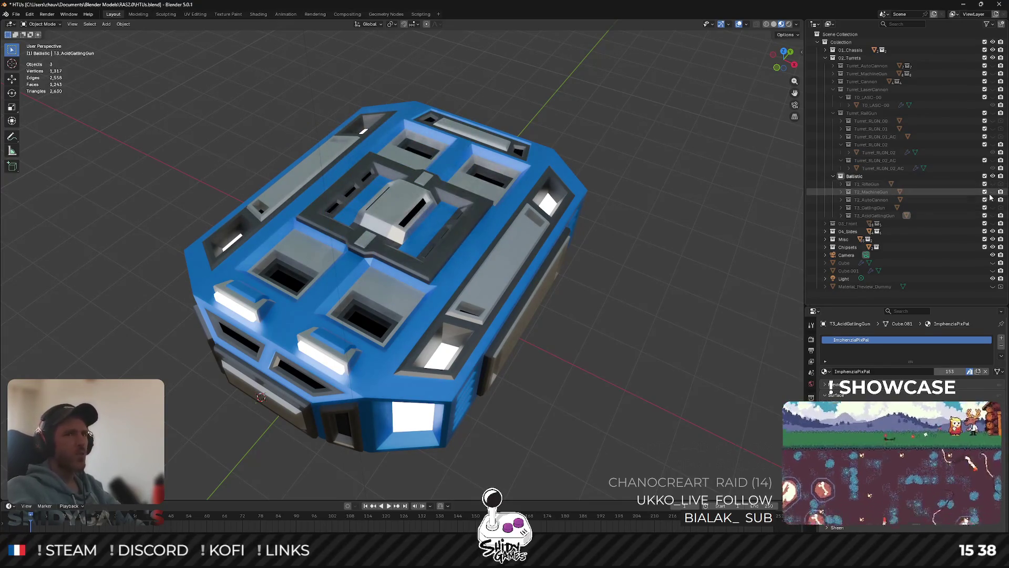
pyautogui.click(992, 192)
pyautogui.click(992, 192)
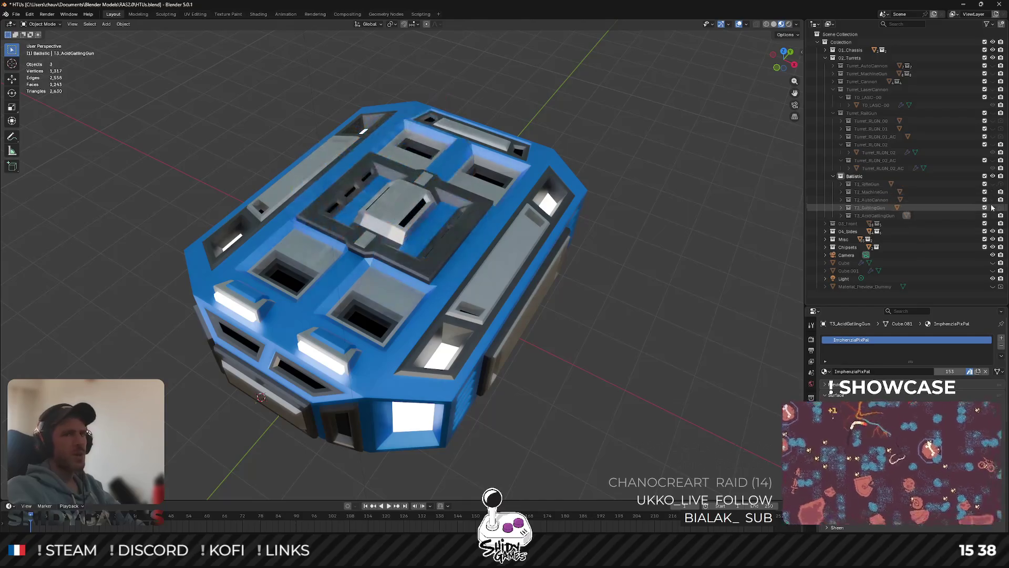
pyautogui.click(992, 208)
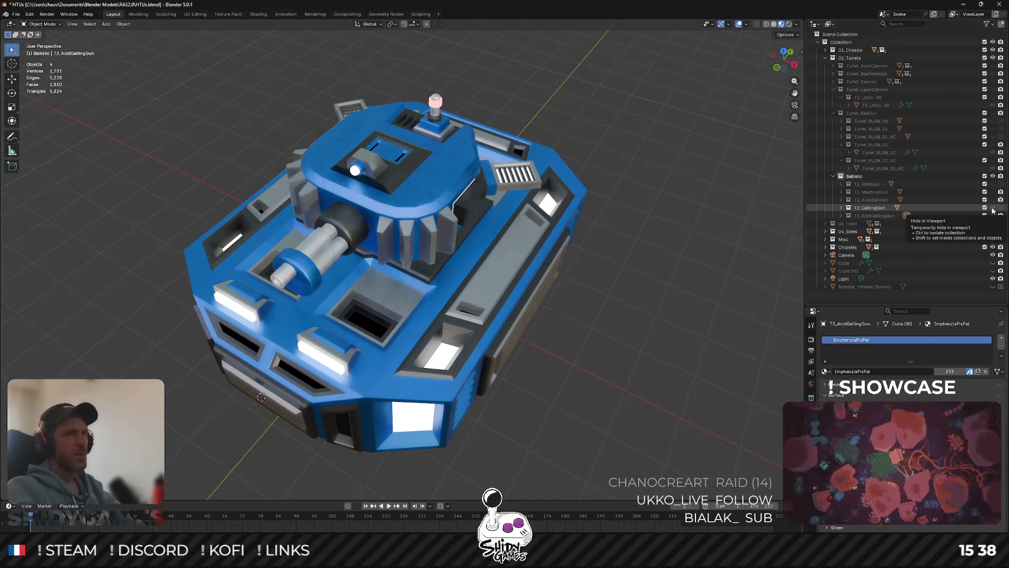
pyautogui.click(993, 207)
pyautogui.moveTo(395, 236)
pyautogui.mouseDown()
pyautogui.moveTo(327, 247)
pyautogui.moveTo(410, 442)
pyautogui.mouseUp()
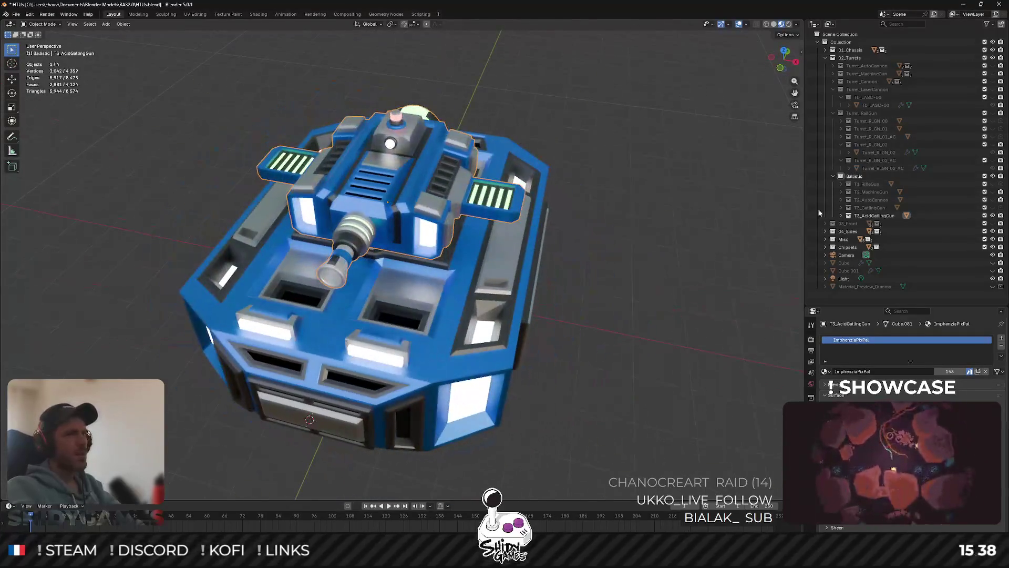
pyautogui.click(993, 215)
pyautogui.click(992, 200)
# - Strip the tank down to its bare hull, inspect it from several angles and return to Notion
pyautogui.moveTo(548, 234)
pyautogui.mouseDown()
pyautogui.moveTo(616, 205)
pyautogui.moveTo(628, 211)
pyautogui.moveTo(492, 247)
pyautogui.mouseUp()
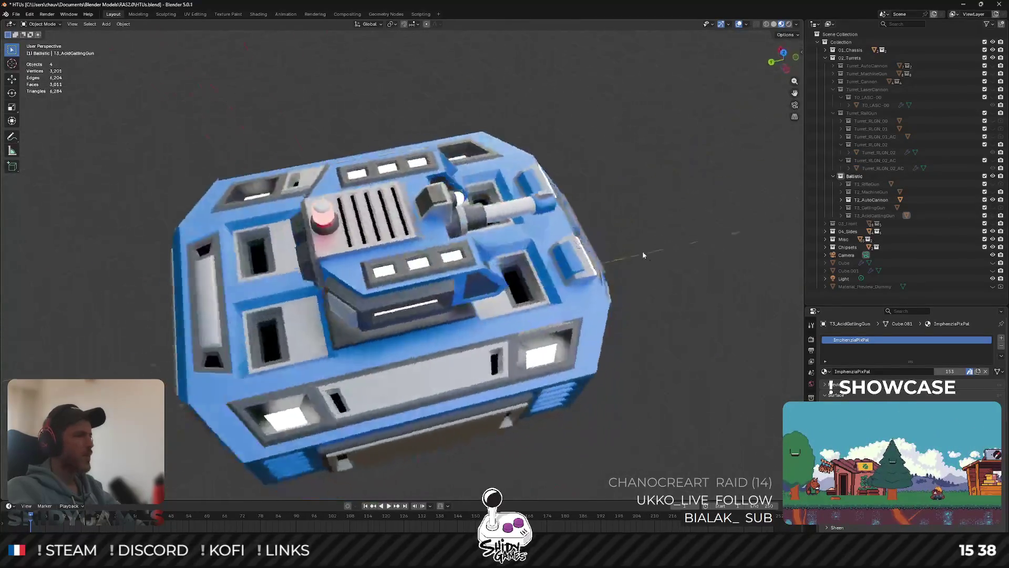
pyautogui.click(992, 215)
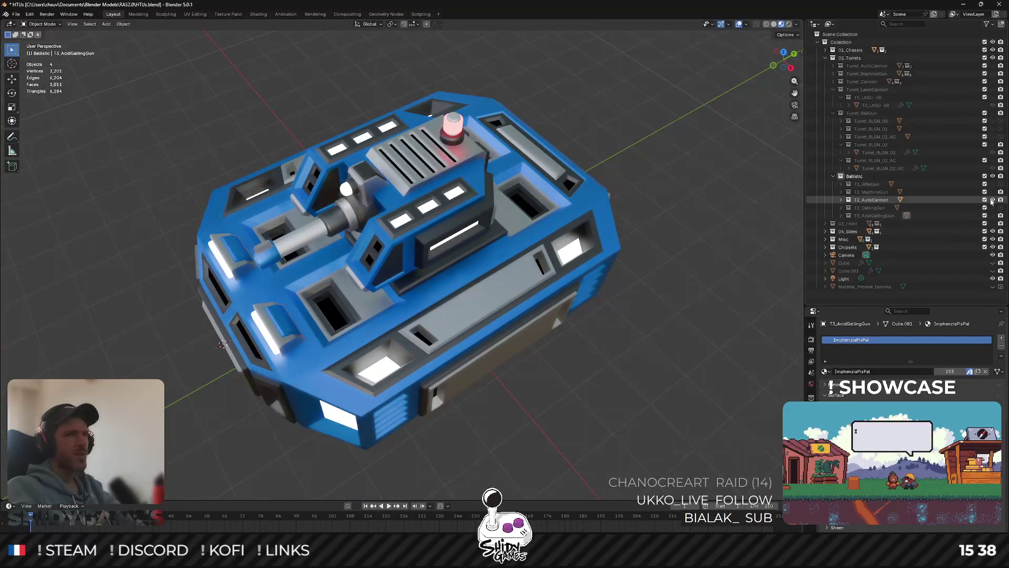
pyautogui.click(992, 184)
pyautogui.moveTo(580, 215); pyautogui.dragTo(607, 188)
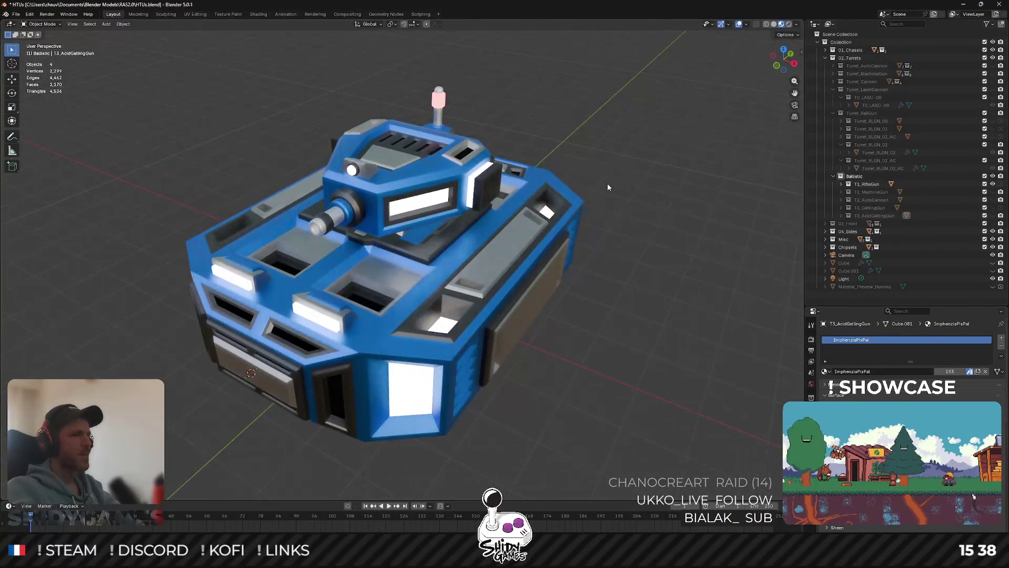
pyautogui.click(992, 184)
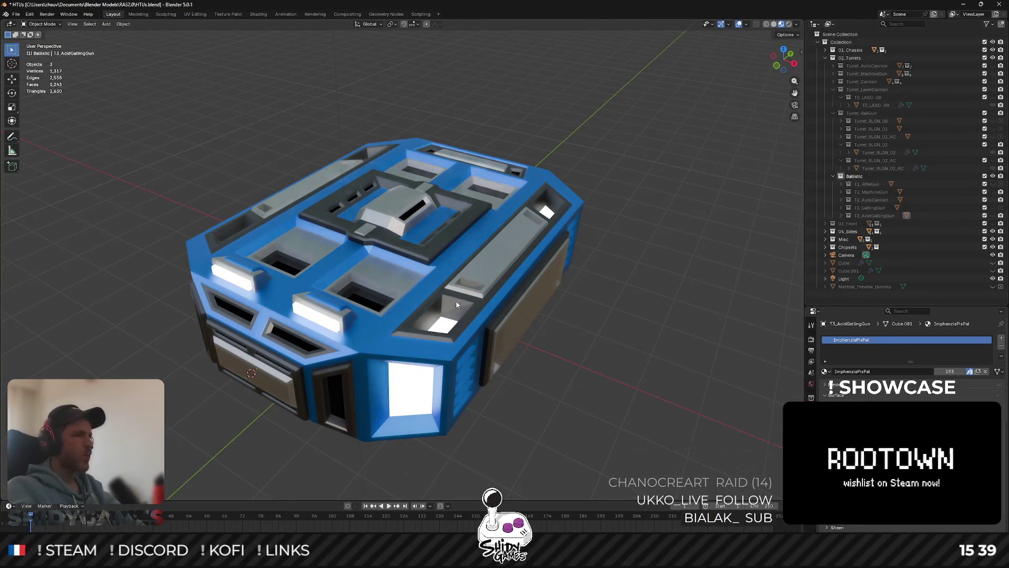
pyautogui.click(456, 300)
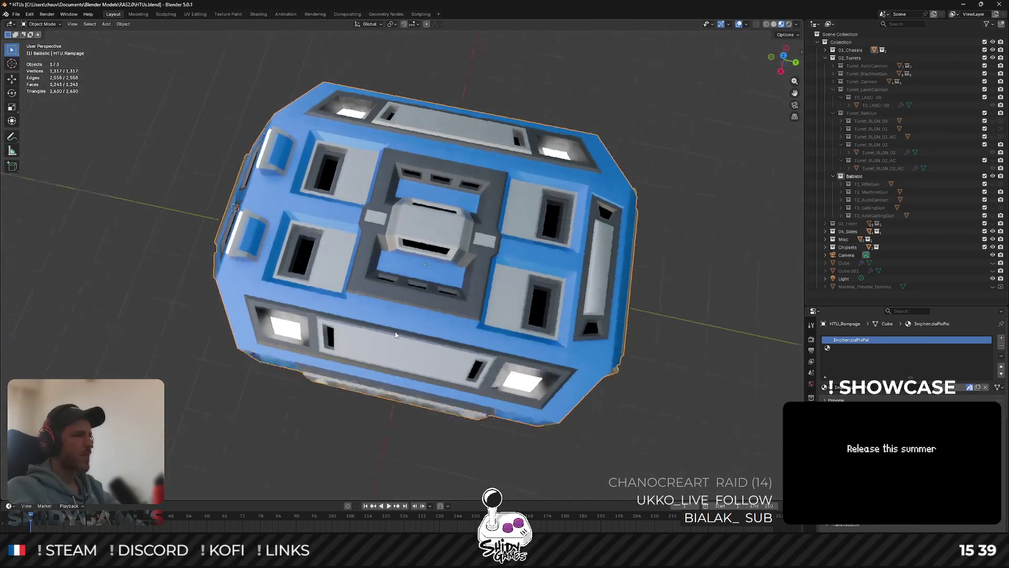
pyautogui.moveTo(451, 147)
pyautogui.mouseDown()
pyautogui.moveTo(457, 308)
pyautogui.moveTo(560, 259)
pyautogui.mouseUp()
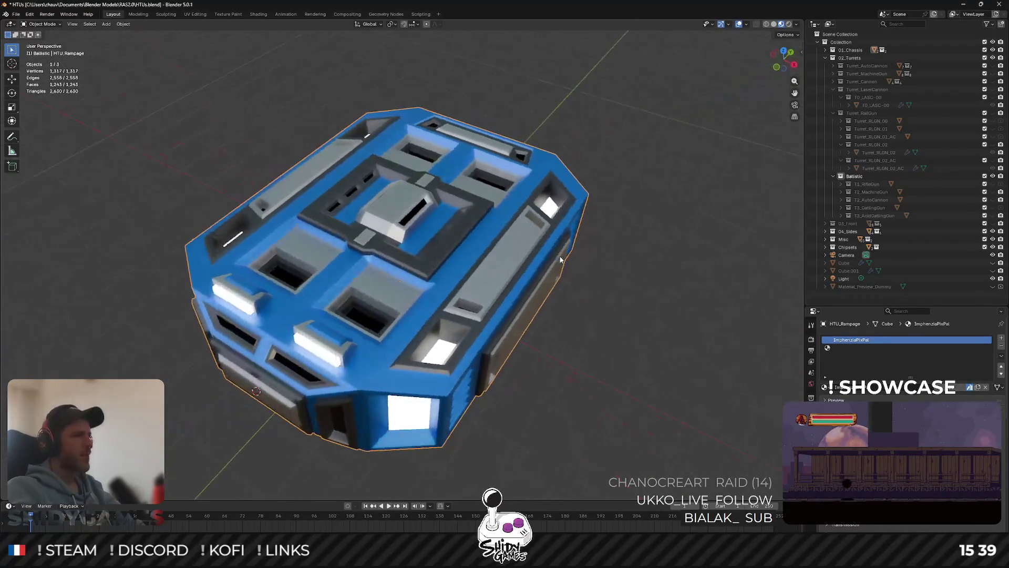
pyautogui.hotkey('alt', 'Tab')
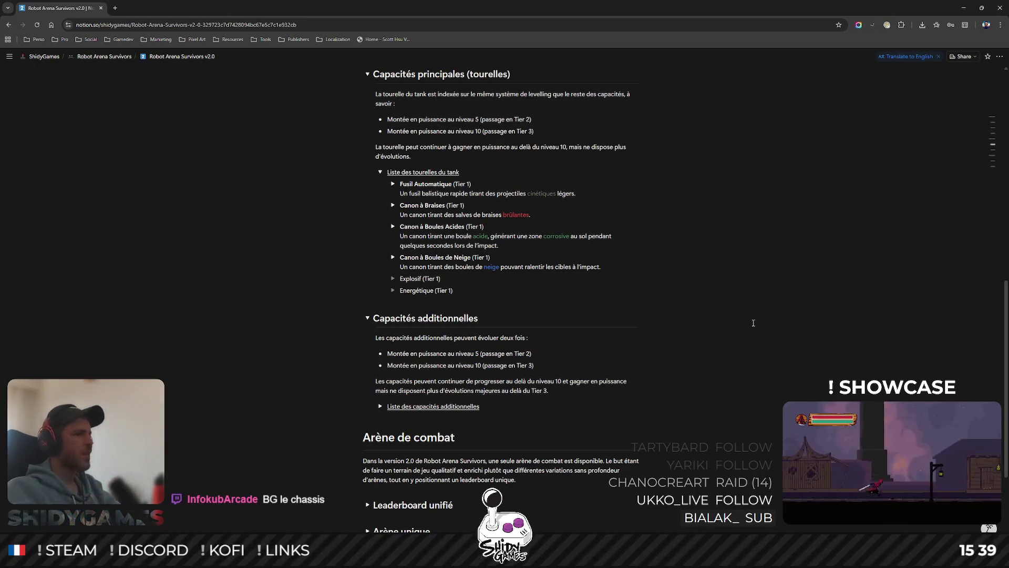
pyautogui.scroll(-2, 746, 300)
pyautogui.scroll(1, 710, 284)
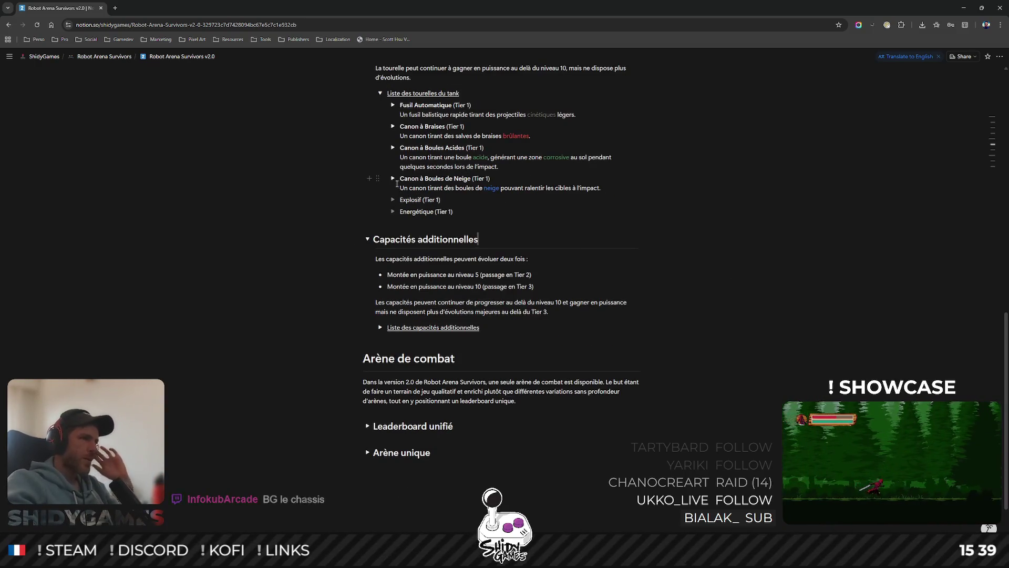
pyautogui.scroll(-1, 394, 180)
# - Expand the Canon à Boules de Neige entry to show its Tier 2 and Tier 3 upgrades
pyautogui.click(393, 181)
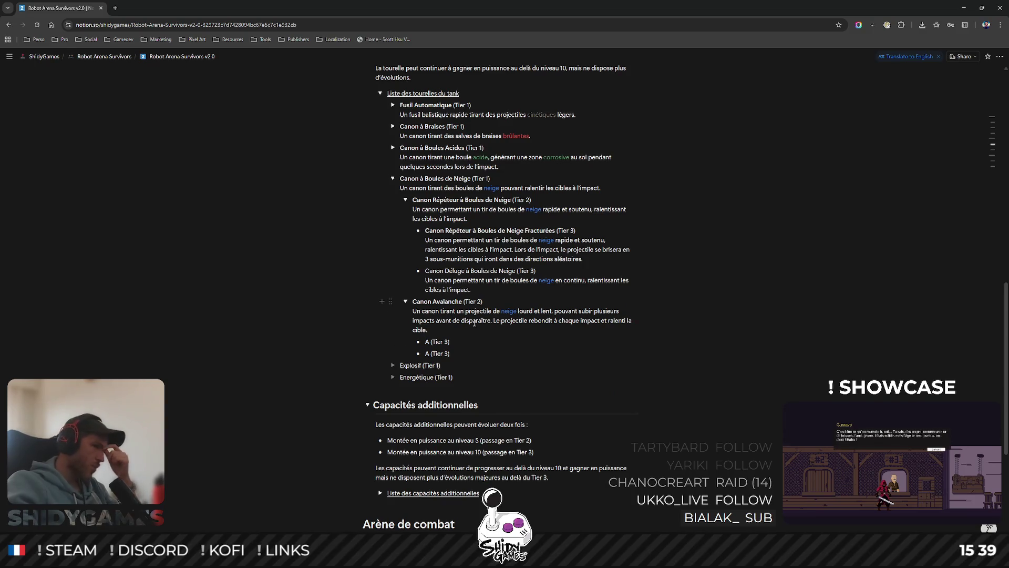
pyautogui.moveTo(437, 342)
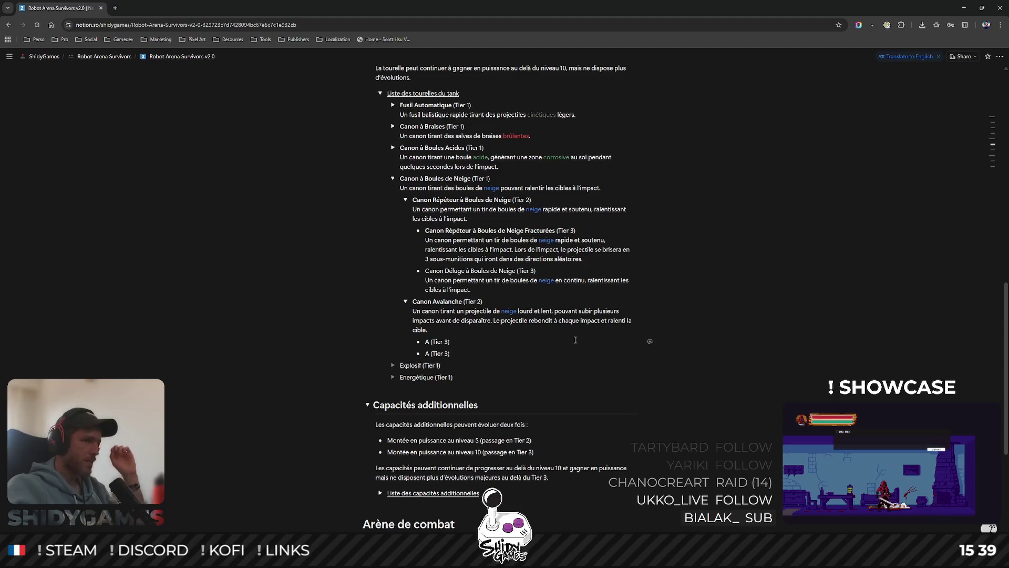
# - Rename the first Tier 3 placeholder to Canon Avalanche Fracturé and open a line beneath it
pyautogui.doubleClick(427, 341)
pyautogui.write('Canon Aval')
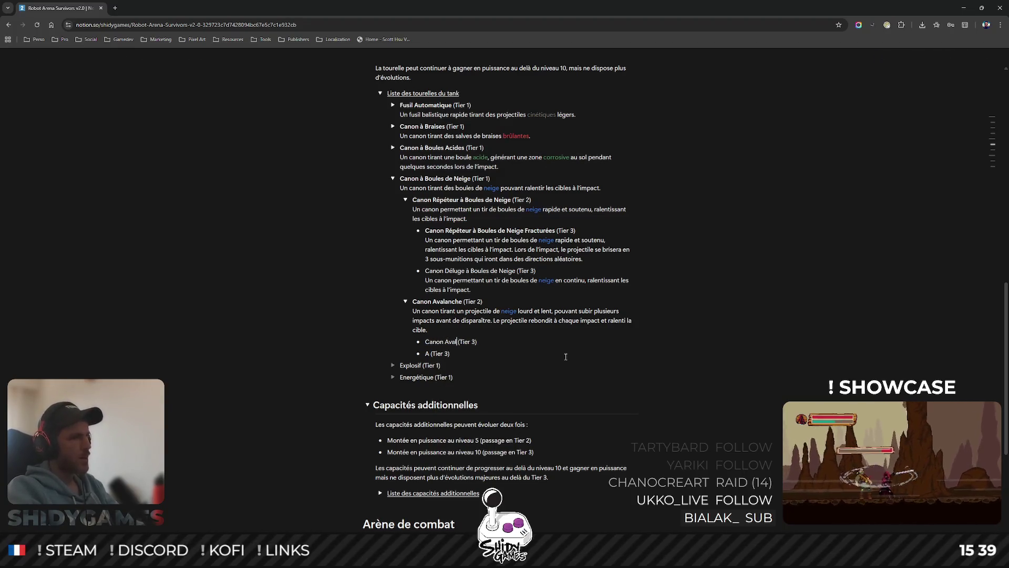
pyautogui.write('ac')
pyautogui.press('BackSpace')
pyautogui.write('nche Frac')
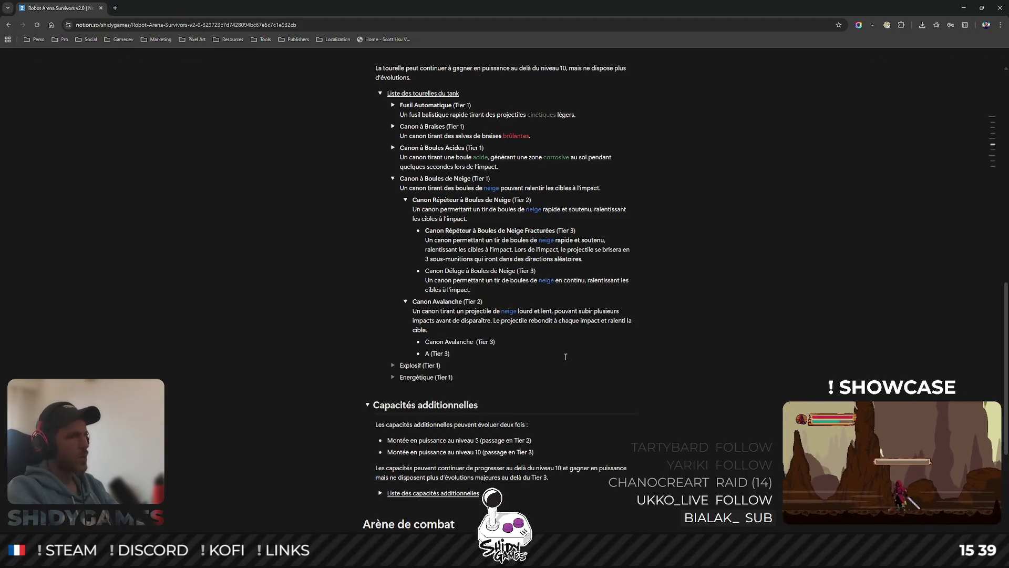
pyautogui.write('turé')
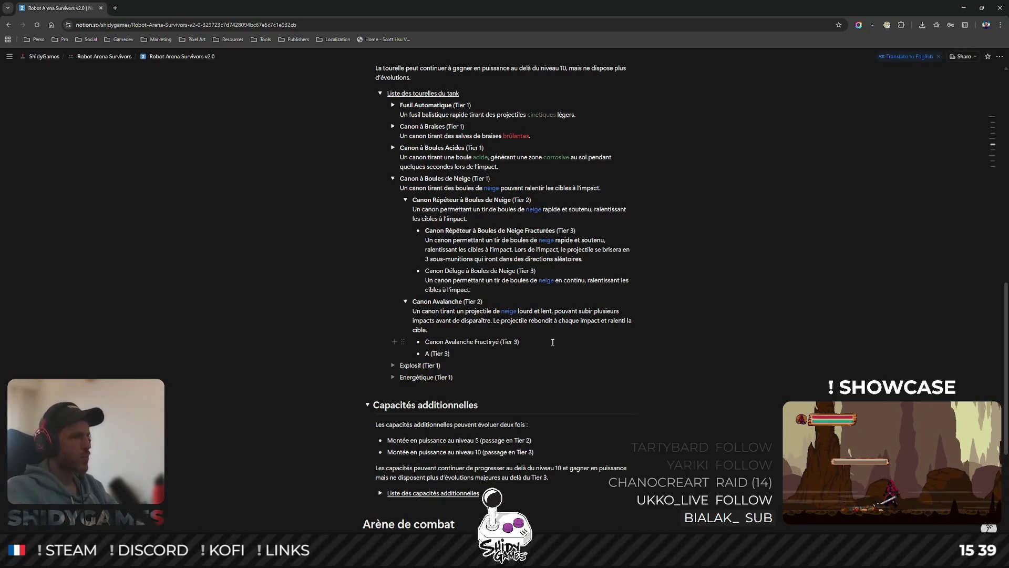
pyautogui.press('BackSpace')
pyautogui.press('BackSpace')
pyautogui.press('BackSpace')
pyautogui.write('uré')
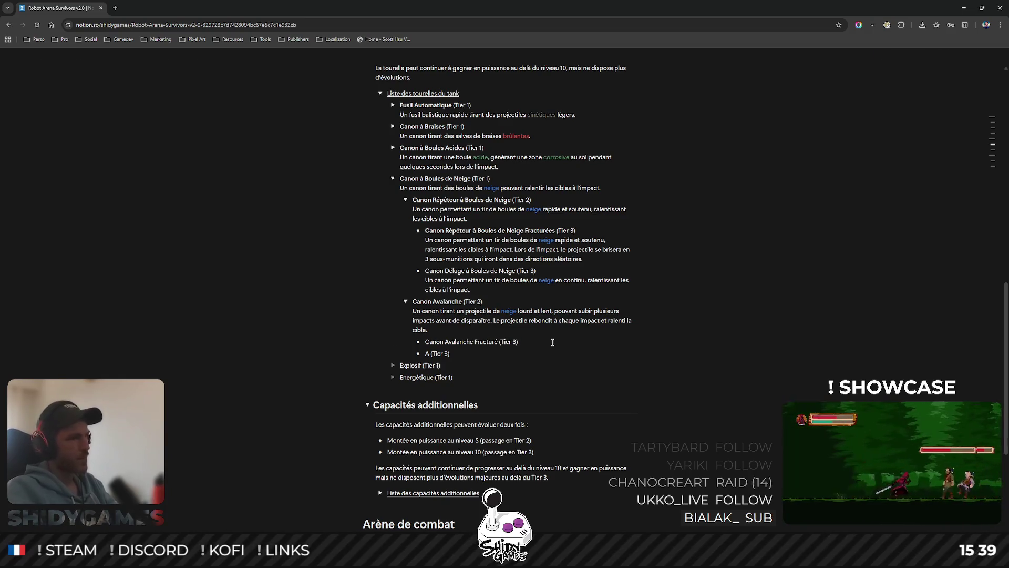
pyautogui.press('End')
pyautogui.press('Return')
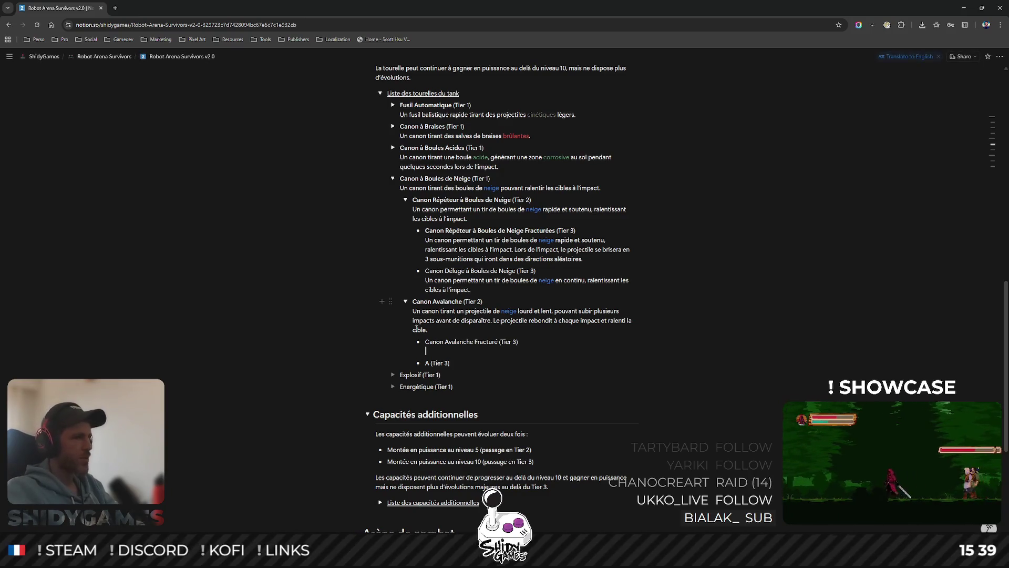
# - Copy the Canon Avalanche description paragraph and paste it under Canon Avalanche Fracturé
pyautogui.tripleClick(473, 319)
pyautogui.hotkey('ctrl', 'c')
pyautogui.rightClick(649, 305)
pyautogui.click(473, 319)
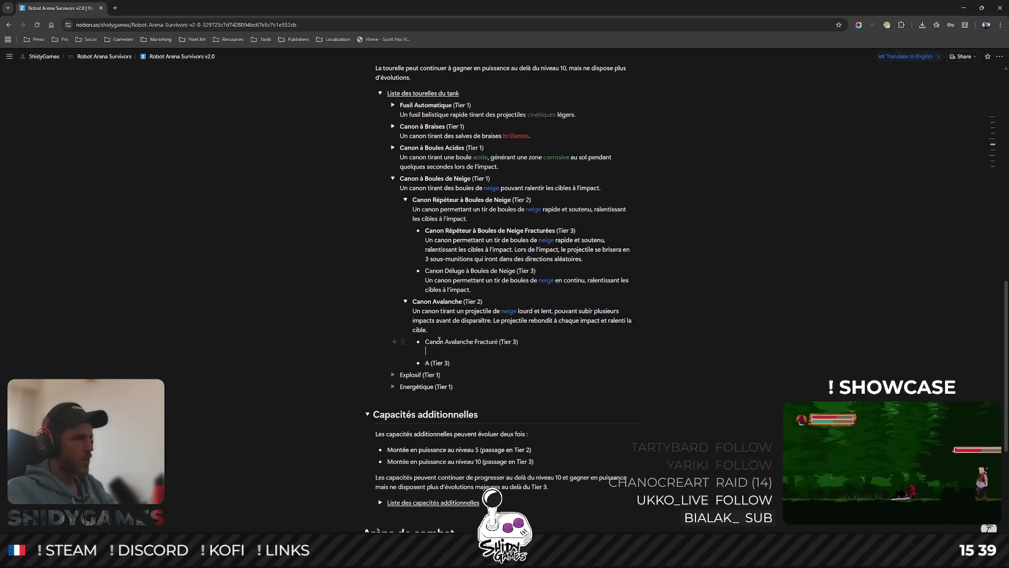
pyautogui.tripleClick(473, 319)
pyautogui.rightClick(474, 320)
pyautogui.click(670, 316)
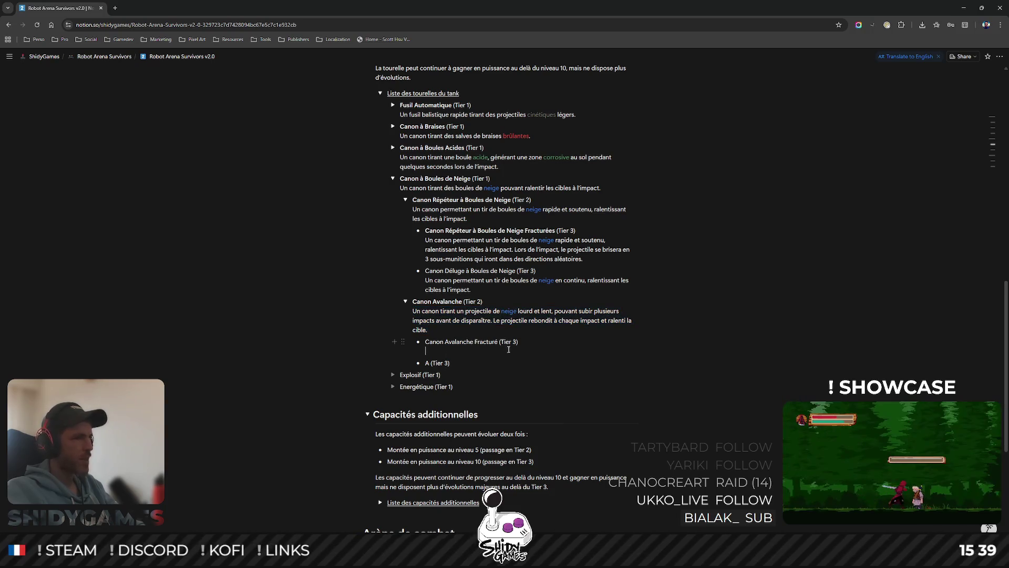
pyautogui.click(442, 352)
pyautogui.hotkey('ctrl', 'v')
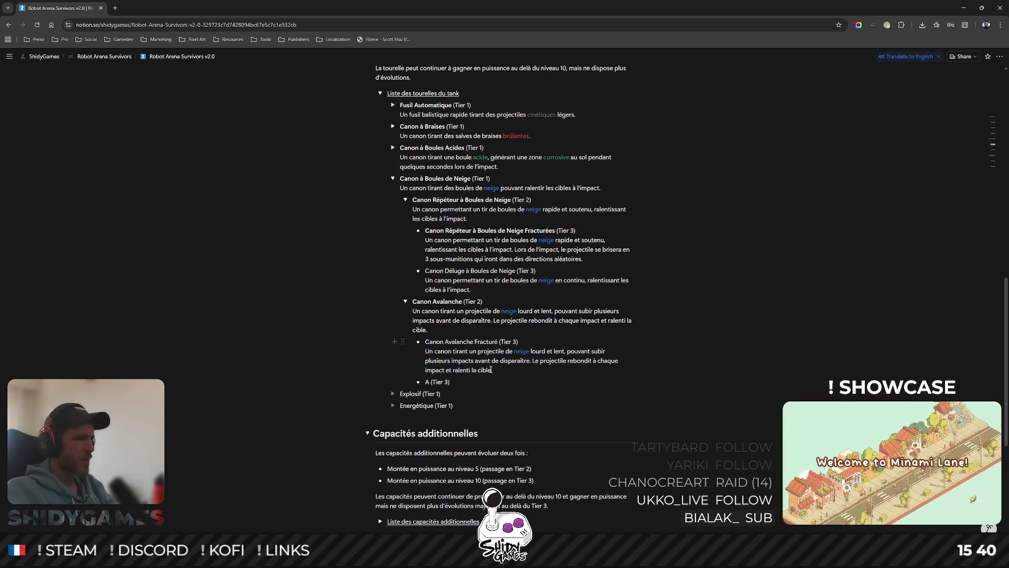
pyautogui.write(', et ')
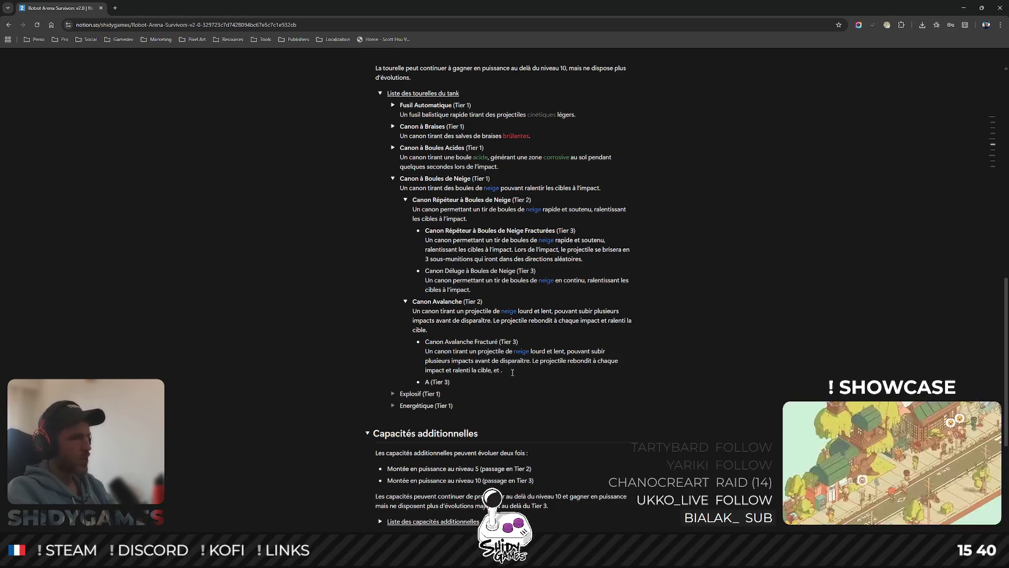
pyautogui.write('gén')
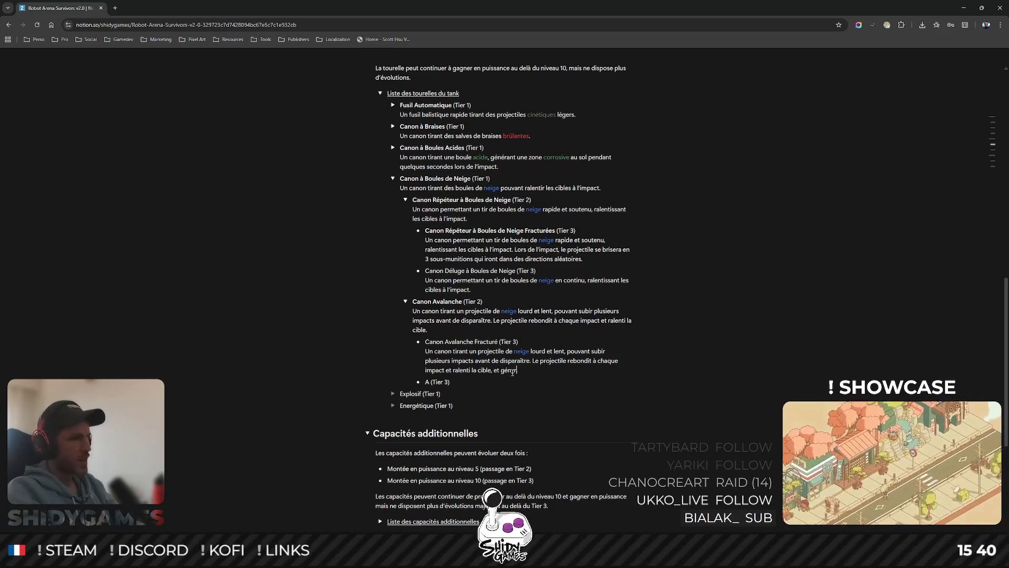
pyautogui.write('ère des ')
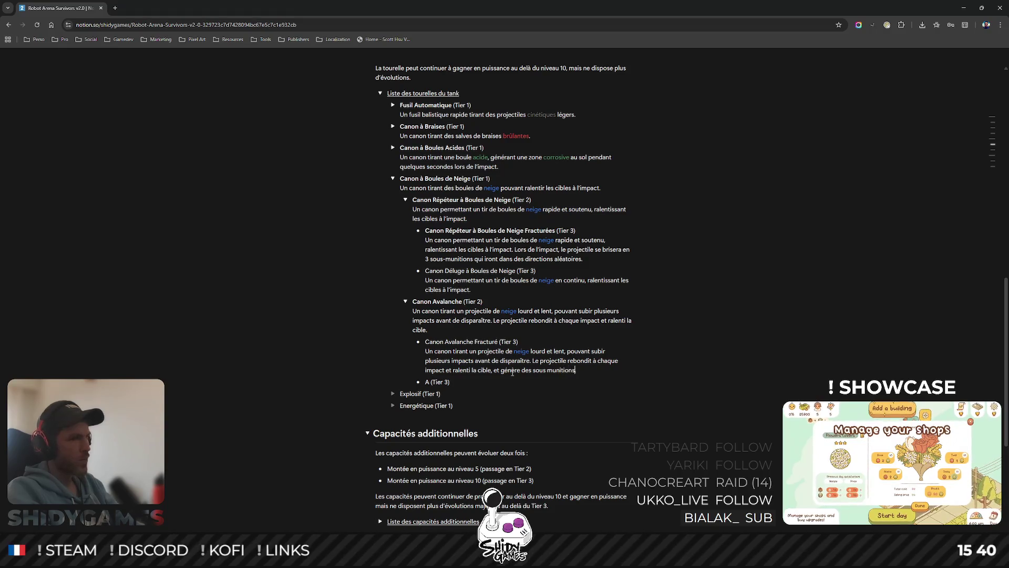
pyautogui.write(' sous')
pyautogui.write('ules de neige qui partiront dans des directions aléatoires.')
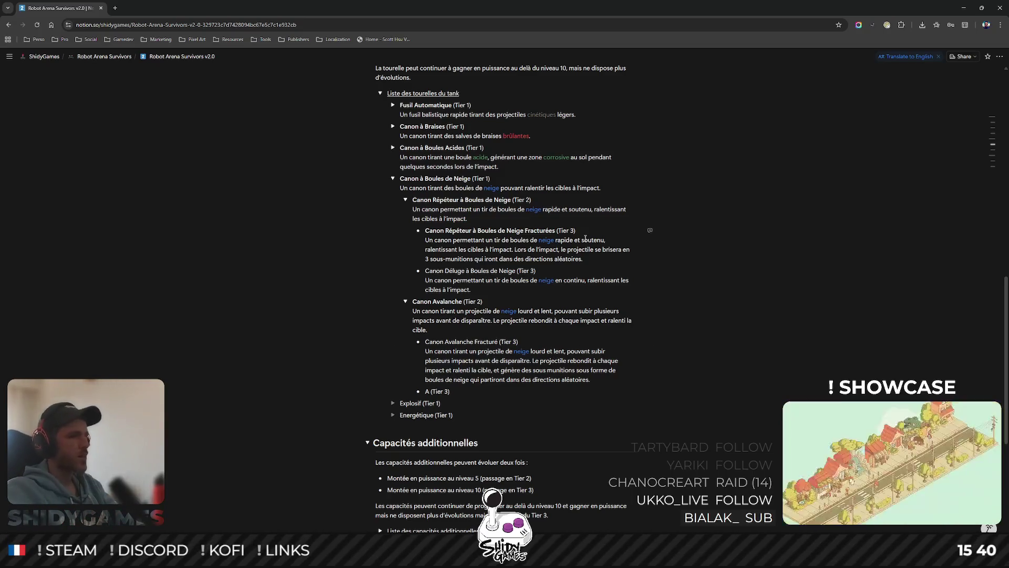
pyautogui.moveTo(474, 341)
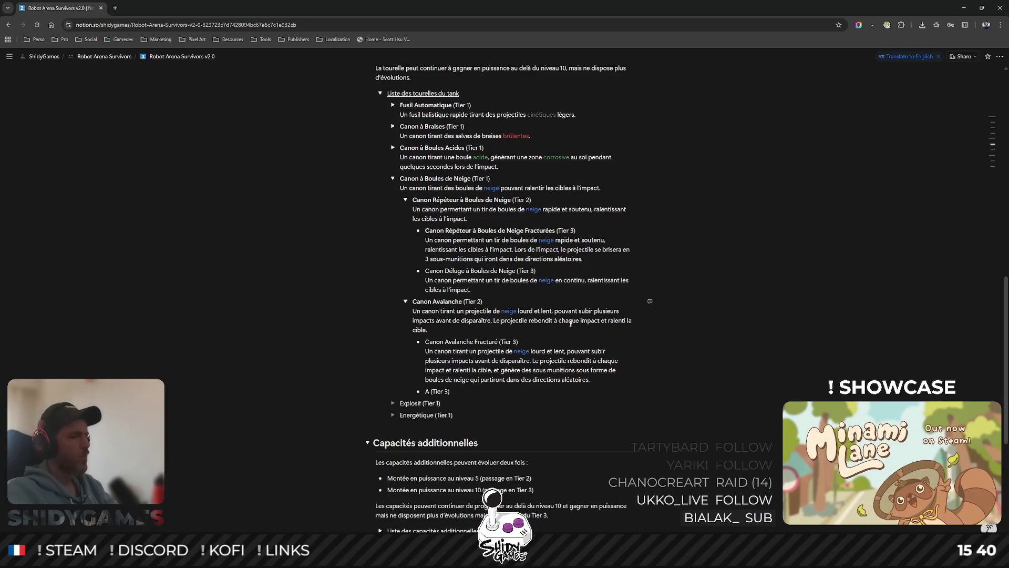
# - Colour the newly written word neige blue in the Fracturé sub-munitions description
pyautogui.doubleClick(463, 380)
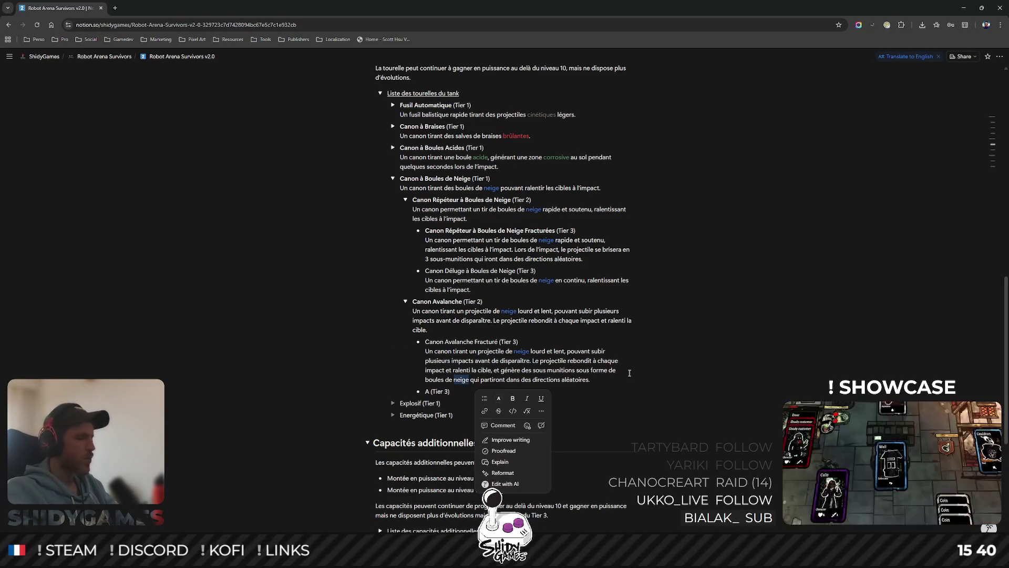
pyautogui.click(501, 398)
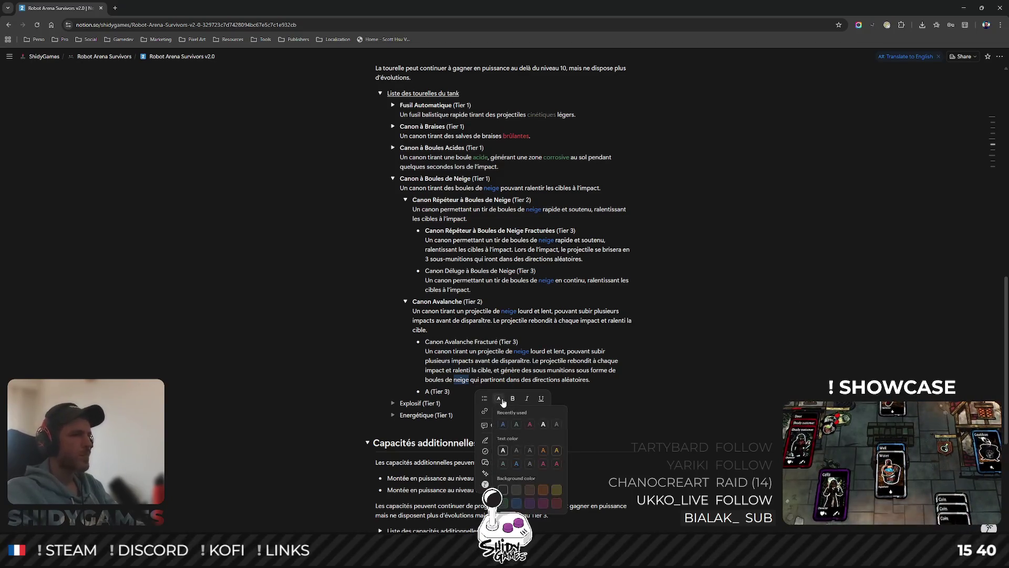
pyautogui.click(696, 360)
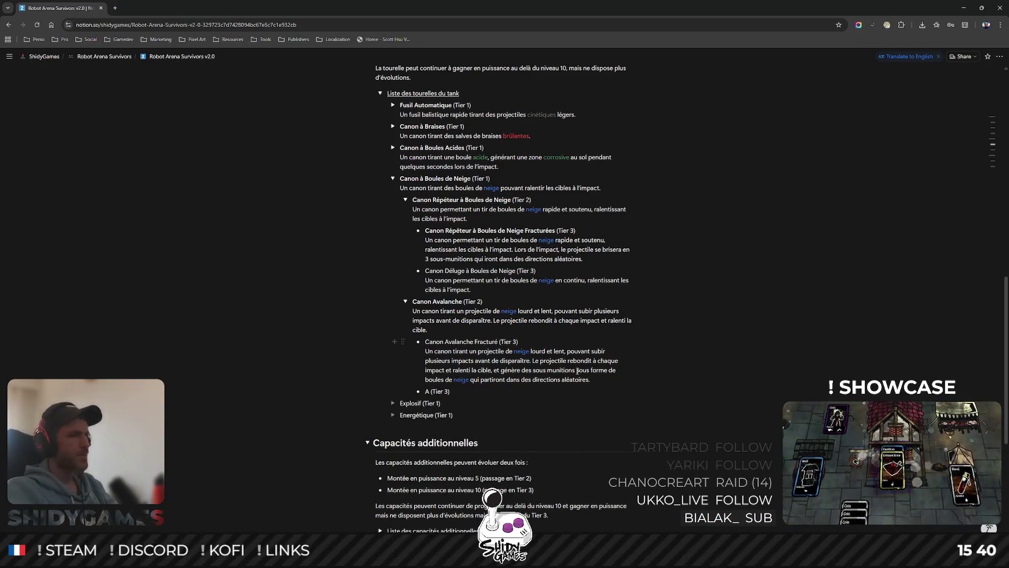
pyautogui.scroll(-1, 520, 355)
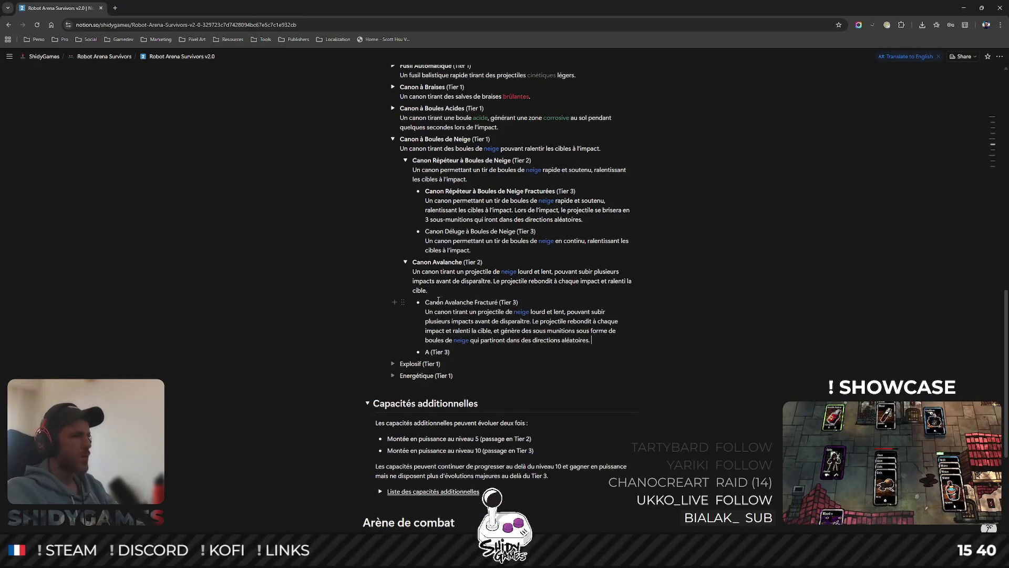
# - Bold the Canon Avalanche Fracturé title and add a blank line below A (Tier 3)
pyautogui.moveTo(426, 302); pyautogui.dragTo(500, 301)
pyautogui.click(659, 309)
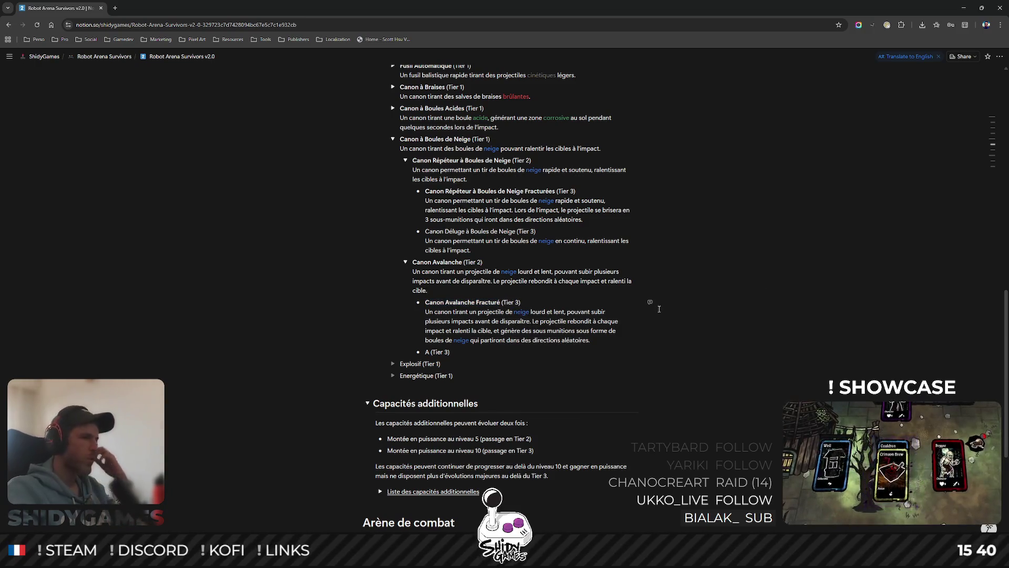
pyautogui.scroll(-1, 660, 308)
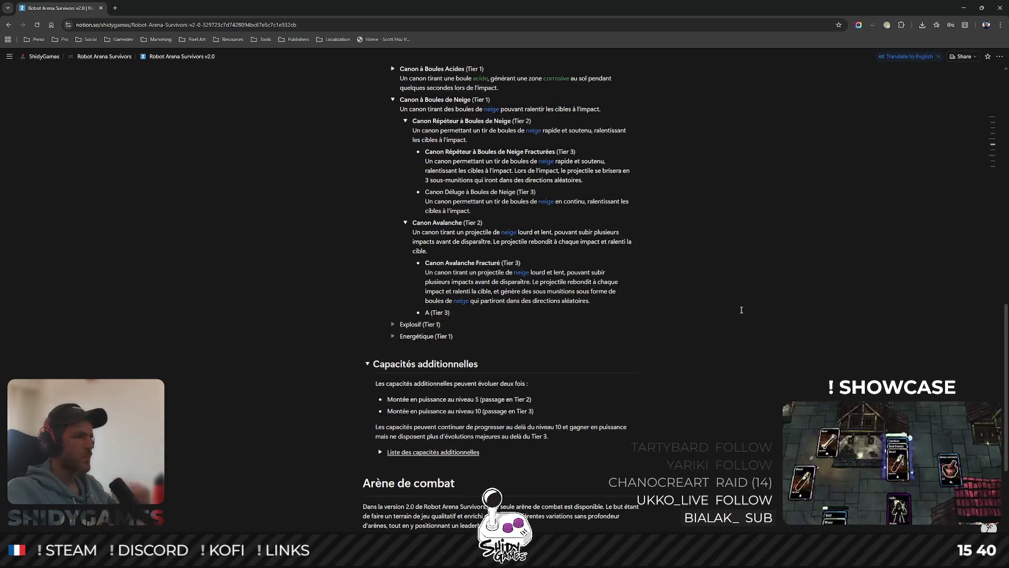
pyautogui.scroll(1, 854, 260)
pyautogui.press('Return')
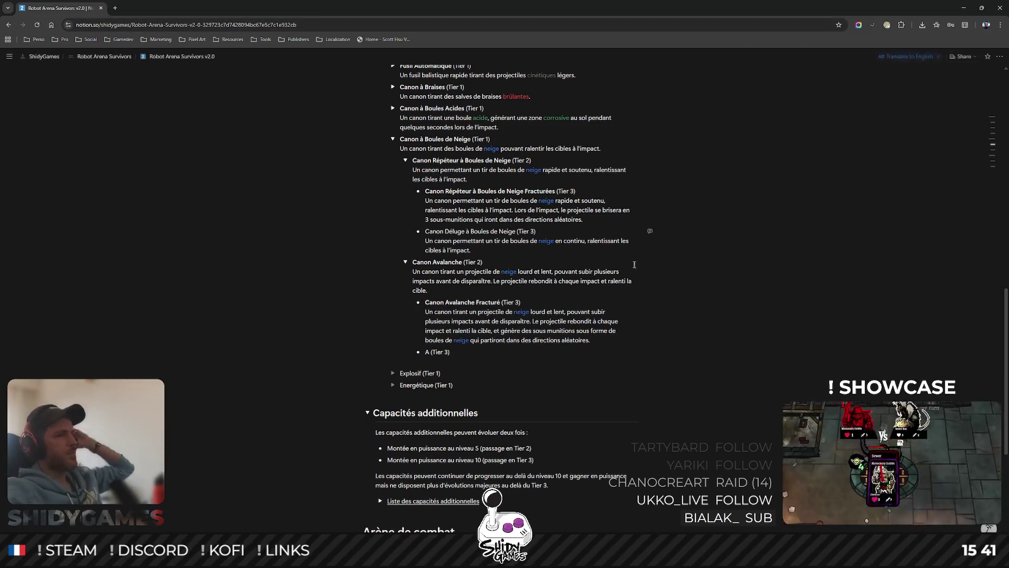
# - Bold the Canon Déluge à Boules de Neige title and select the placeholder 'A' of the last entry
pyautogui.moveTo(426, 231); pyautogui.dragTo(514, 230)
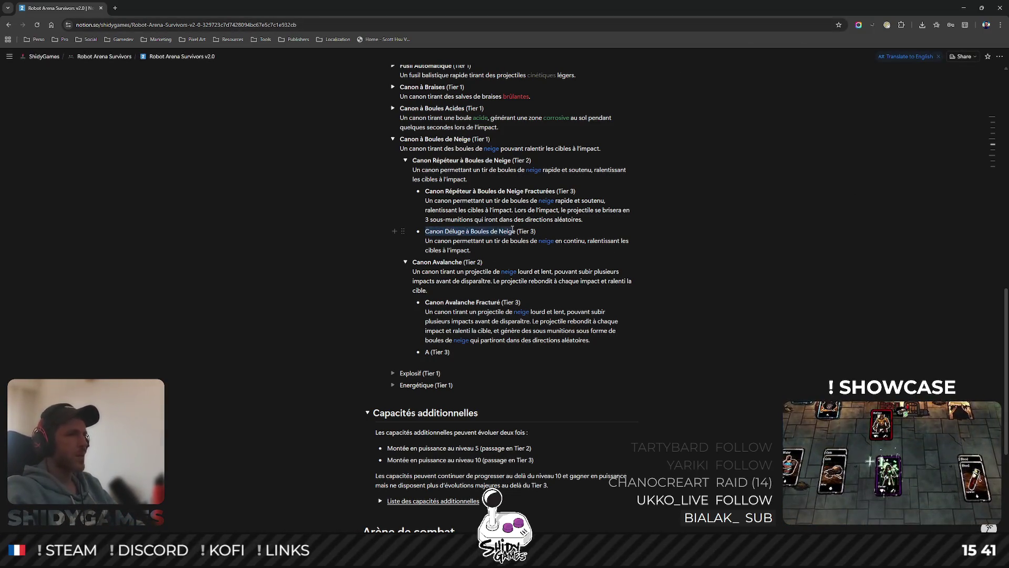
pyautogui.click(503, 350)
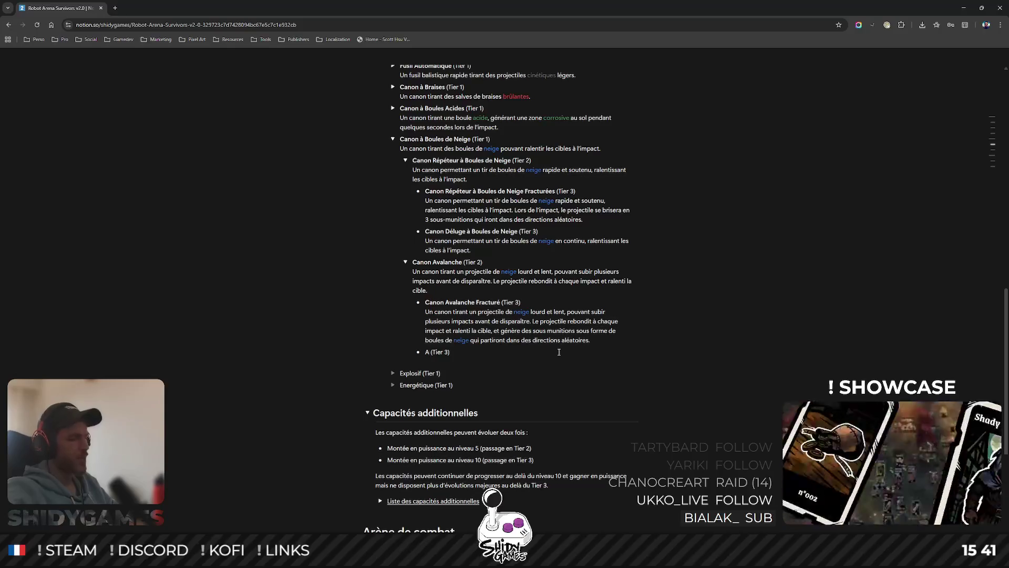
pyautogui.hotkey('shift', 'Left')
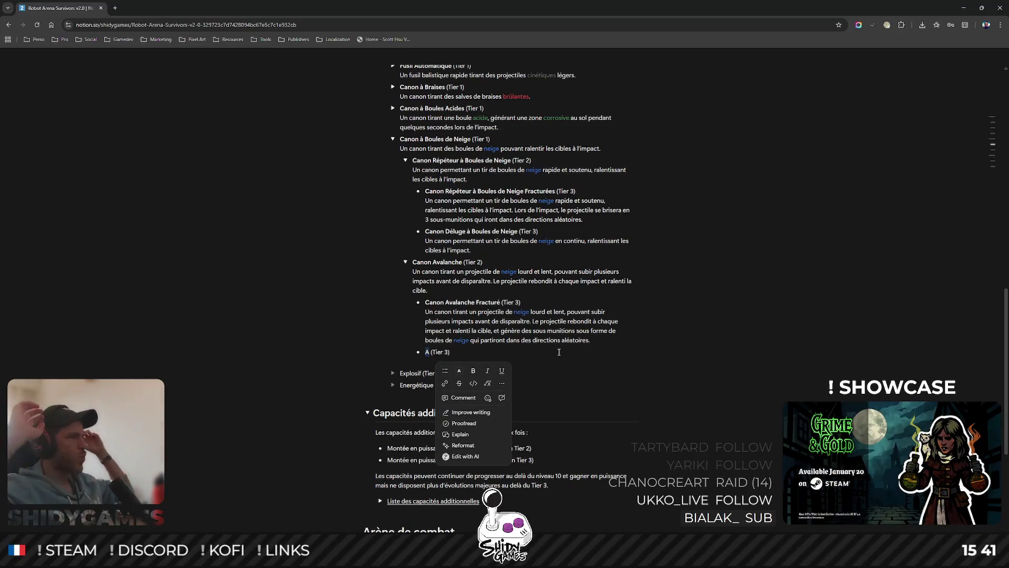
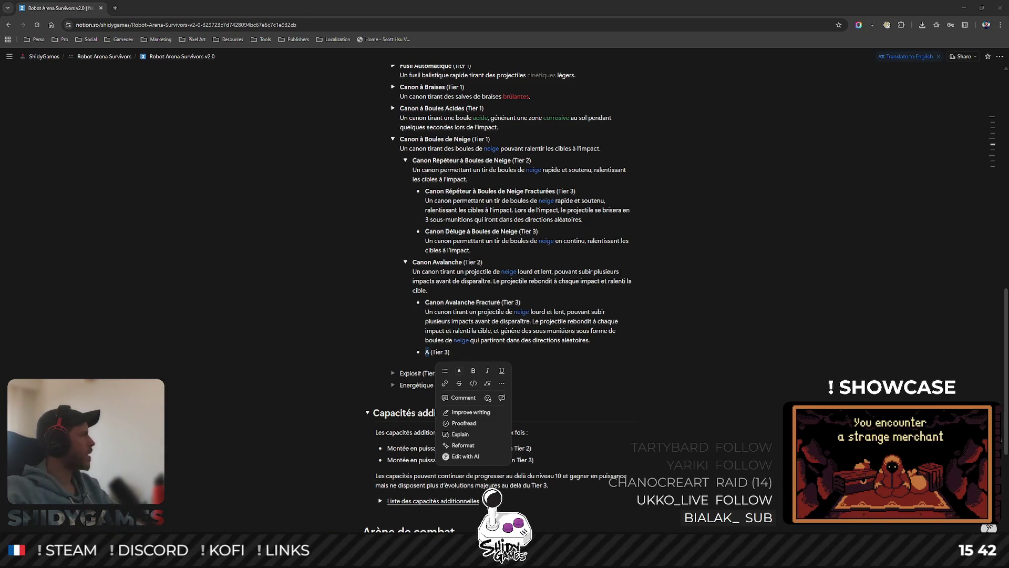
# - Bring the Excalidraw whiteboard up full screen and move the existing diagram aside for blank space
pyautogui.hotkey('alt', 'Tab')
pyautogui.moveTo(345, 147); pyautogui.dragTo(344, 4)
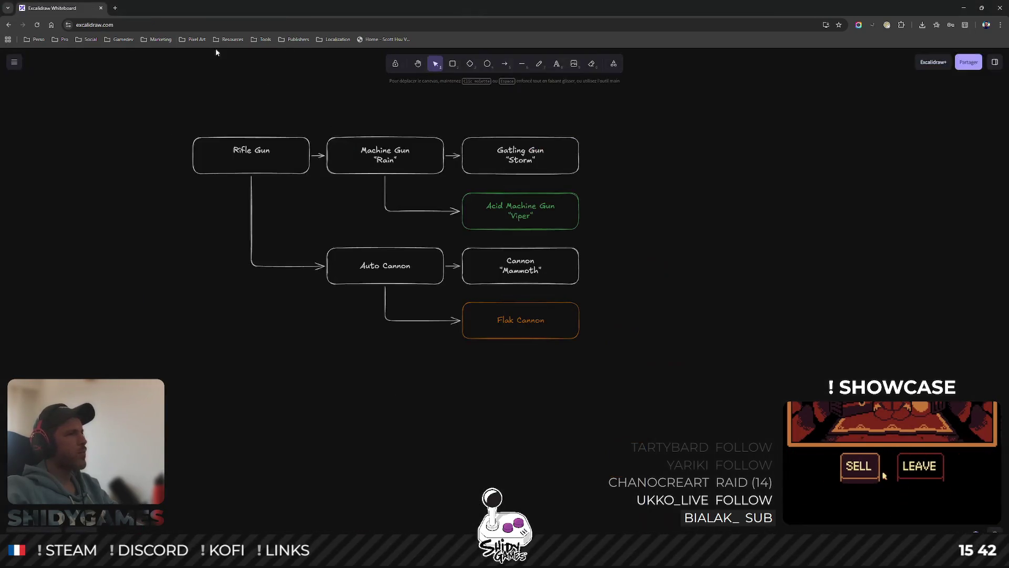
pyautogui.moveTo(811, 249); pyautogui.dragTo(724, 247)
pyautogui.scroll(1, 412, 253)
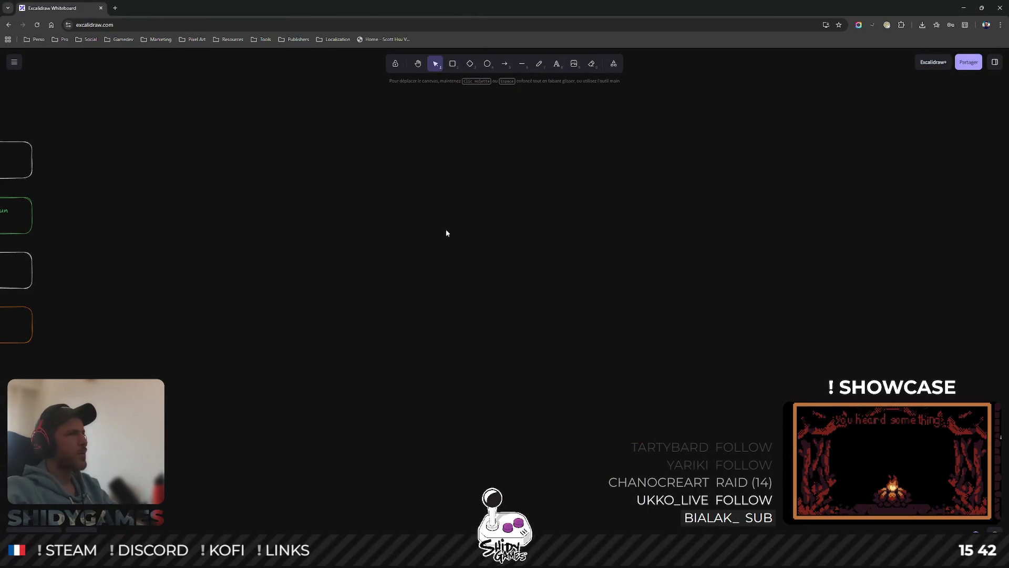
# - With the freedraw pencil, sketch the white oval puddle outline on the empty canvas
pyautogui.click(539, 63)
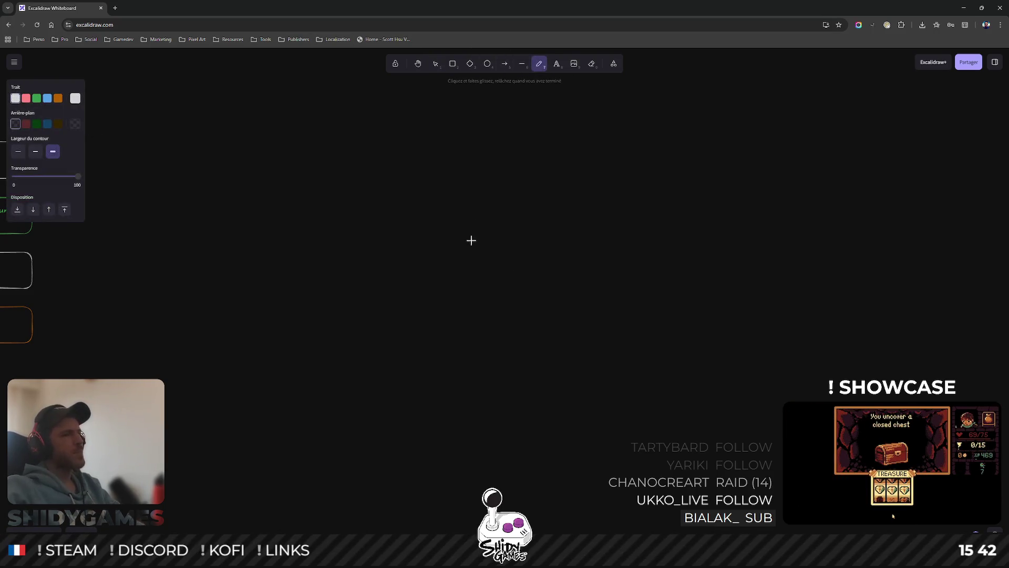
pyautogui.moveTo(450, 207)
pyautogui.mouseDown()
pyautogui.moveTo(542, 358)
pyautogui.moveTo(441, 203)
pyautogui.mouseUp()
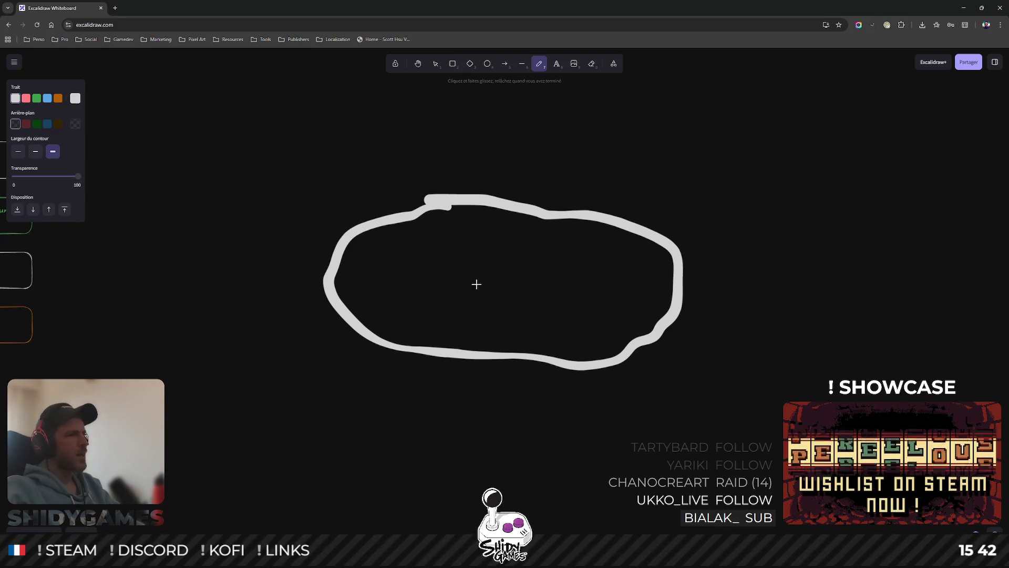
# - Draw the pointed flame shape rising from the oval, then start erasing the oval outline
pyautogui.moveTo(440, 276)
pyautogui.mouseDown()
pyautogui.moveTo(520, 198)
pyautogui.moveTo(463, 151)
pyautogui.moveTo(440, 270)
pyautogui.mouseUp()
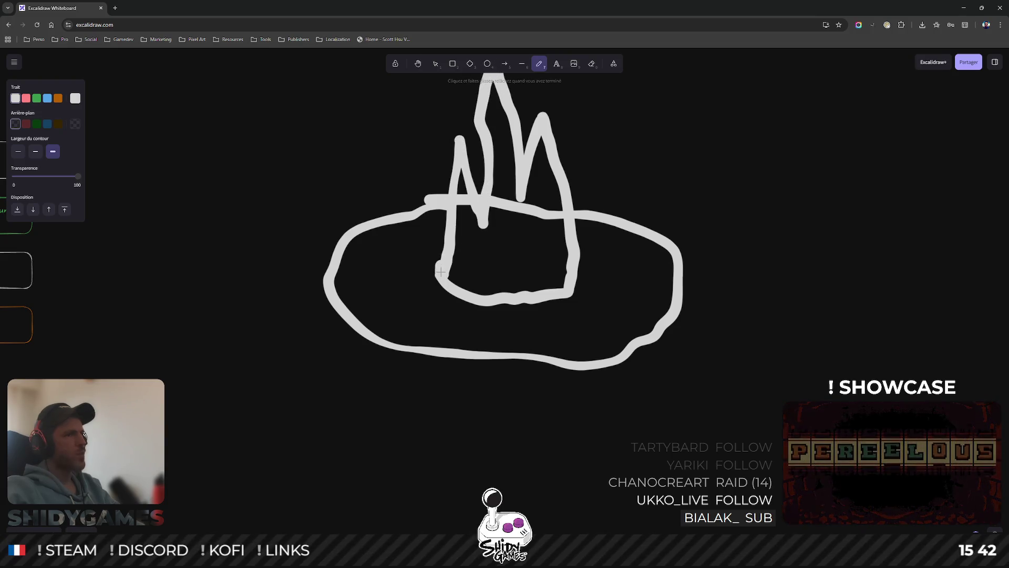
pyautogui.press('e')
pyautogui.moveTo(464, 199); pyautogui.dragTo(462, 204)
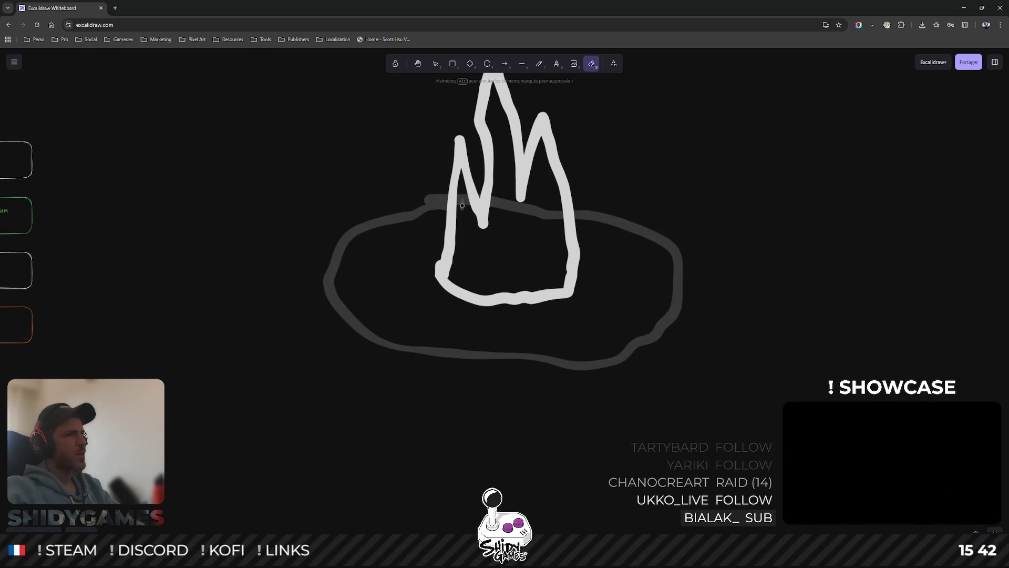
# - Undo and redo the oval erasure, try erasing the whole sketch, and restore it intact
pyautogui.hotkey('ctrl', 'z')
pyautogui.hotkey('ctrl', 'shift', 'z')
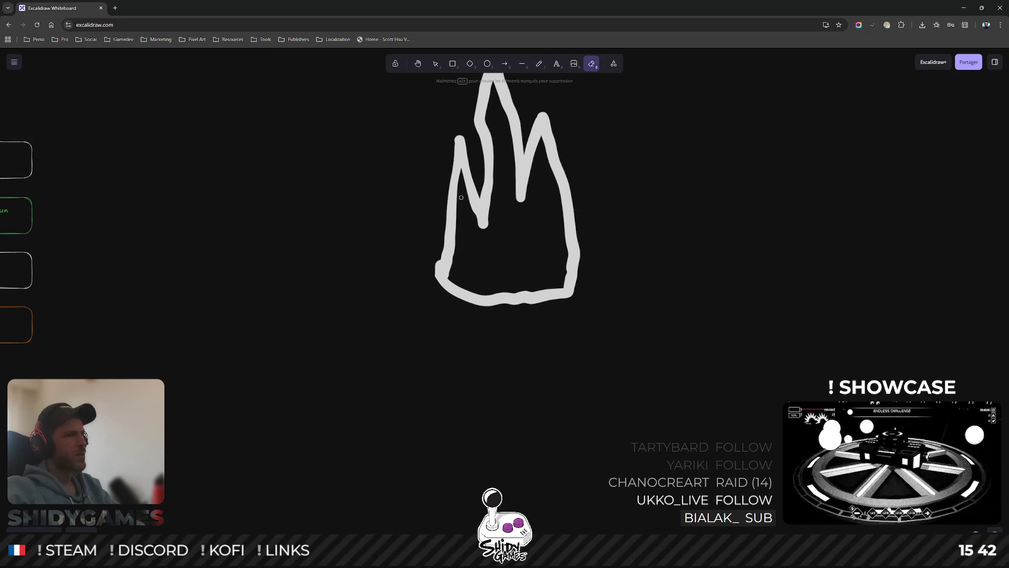
pyautogui.hotkey('ctrl', 'z')
pyautogui.moveTo(462, 183); pyautogui.dragTo(492, 292)
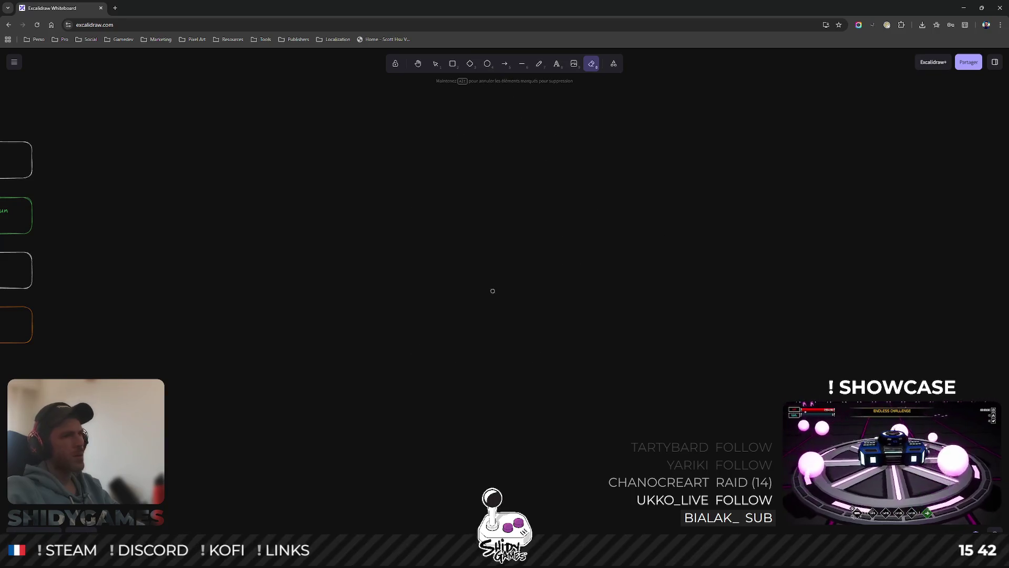
pyautogui.hotkey('ctrl', 'z')
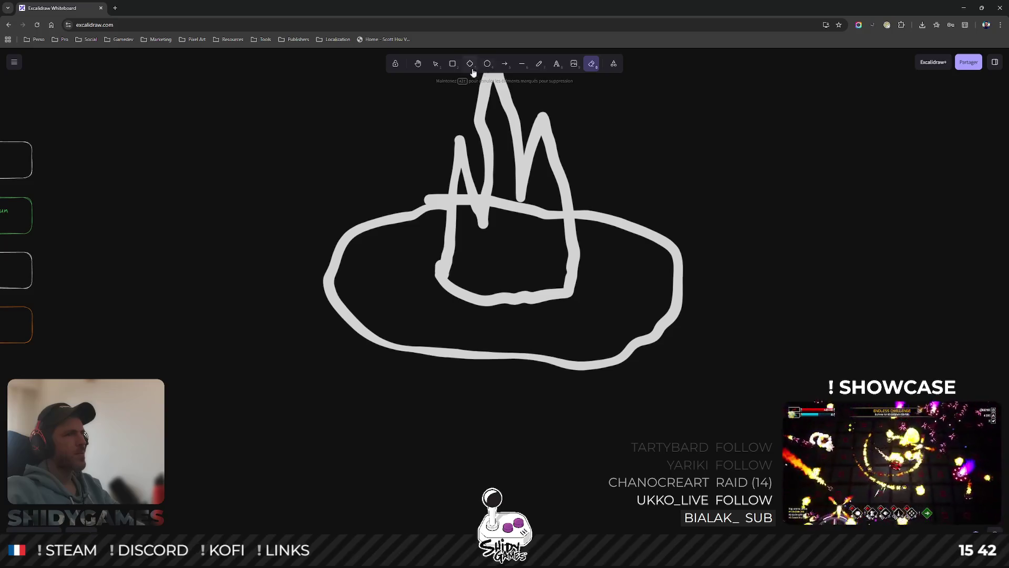
pyautogui.scroll(3, 478, 250)
# - Erase the sketch once more, undo to keep flame and oval, and return to freehand drawing
pyautogui.moveTo(448, 255); pyautogui.dragTo(454, 301)
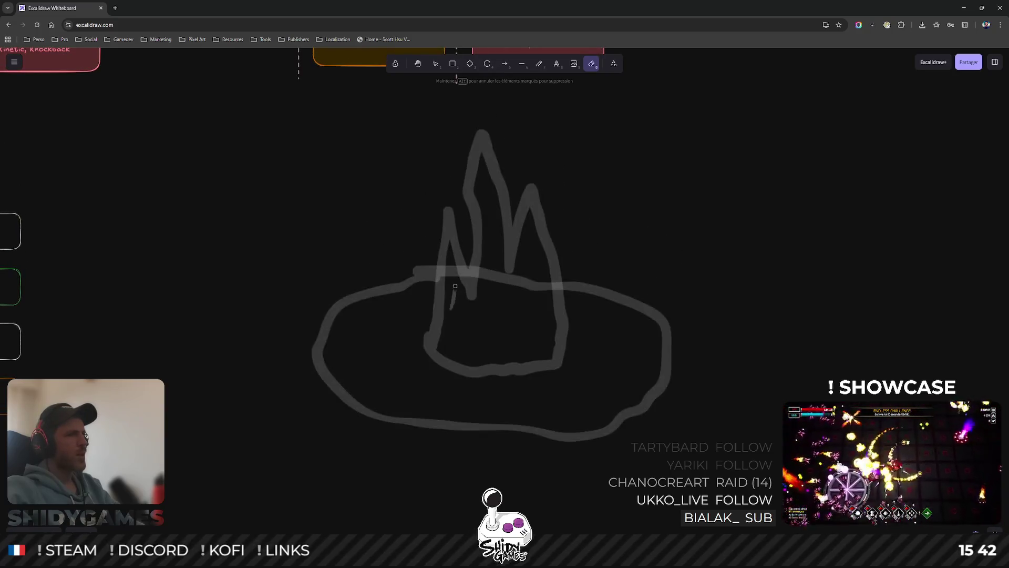
pyautogui.hotkey('ctrl', 'z')
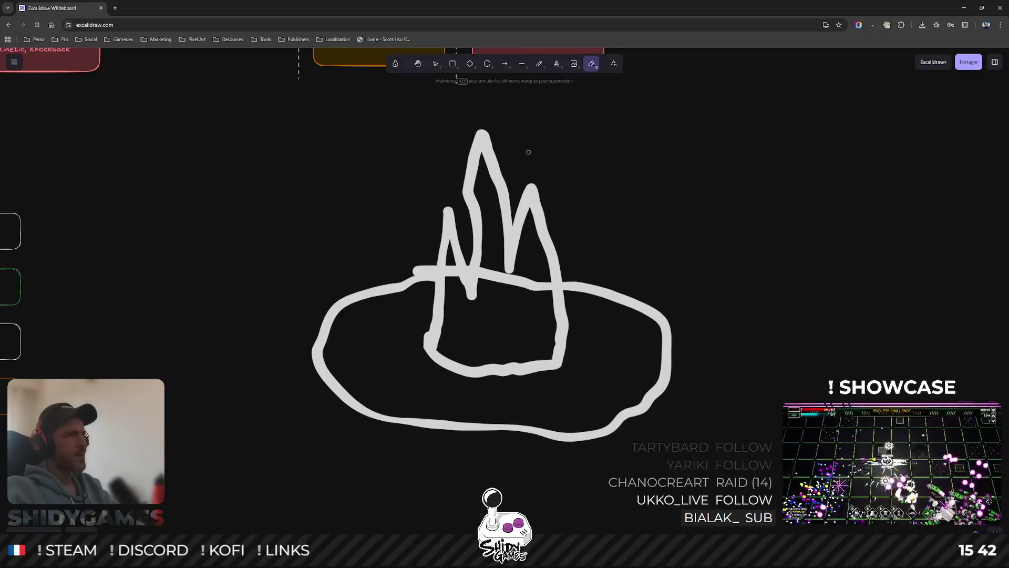
pyautogui.click(541, 64)
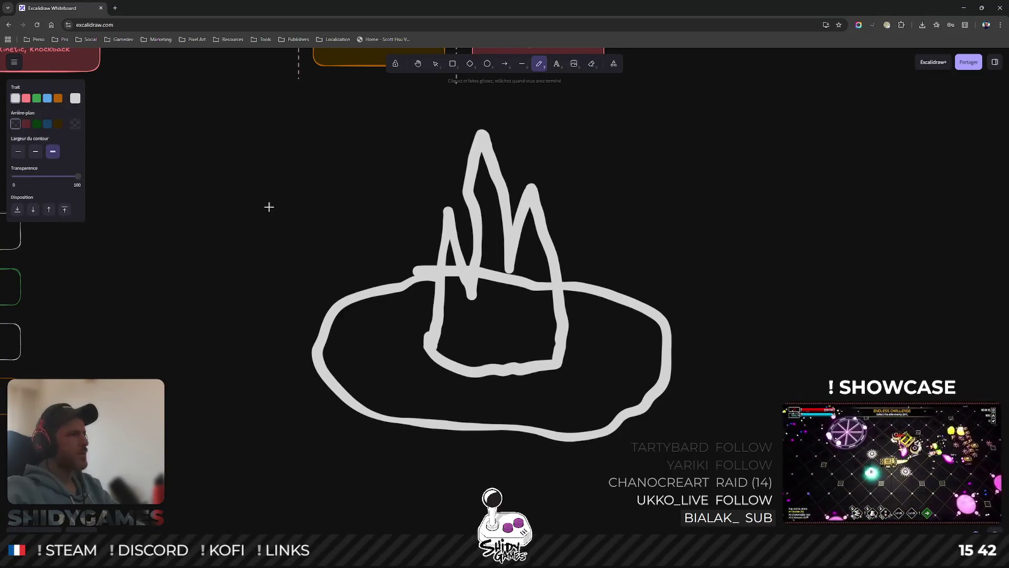
# - Scribble the flame's V, lower body, middle and right peak solid white with freehand strokes
pyautogui.moveTo(450, 259)
pyautogui.mouseDown()
pyautogui.moveTo(452, 288)
pyautogui.moveTo(517, 359)
pyautogui.moveTo(546, 360)
pyautogui.mouseUp()
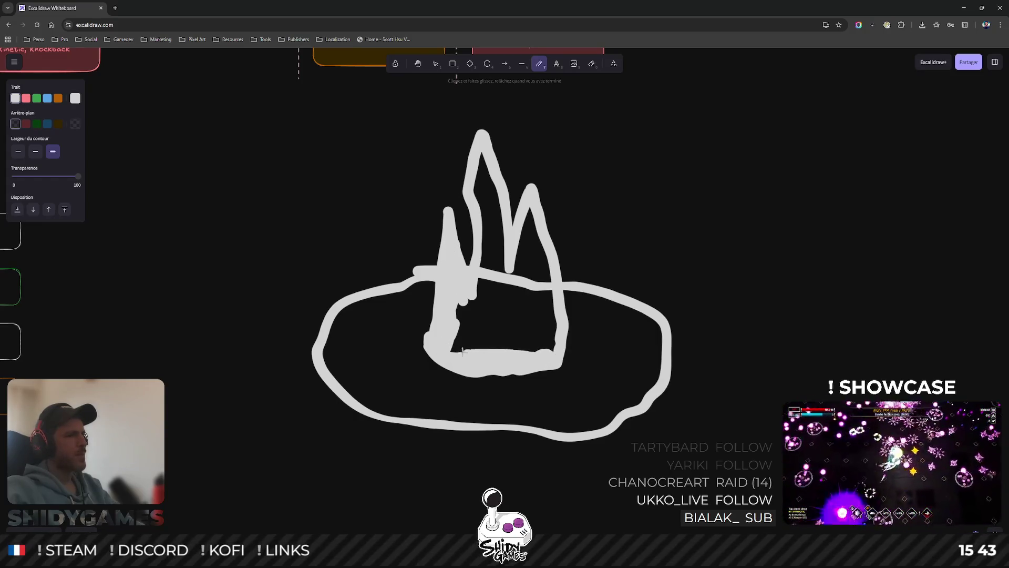
pyautogui.moveTo(461, 351)
pyautogui.mouseDown()
pyautogui.moveTo(457, 304)
pyautogui.moveTo(467, 348)
pyautogui.moveTo(477, 307)
pyautogui.moveTo(491, 356)
pyautogui.moveTo(480, 355)
pyautogui.moveTo(517, 272)
pyautogui.moveTo(527, 339)
pyautogui.moveTo(546, 346)
pyautogui.moveTo(531, 218)
pyautogui.moveTo(522, 256)
pyautogui.mouseUp()
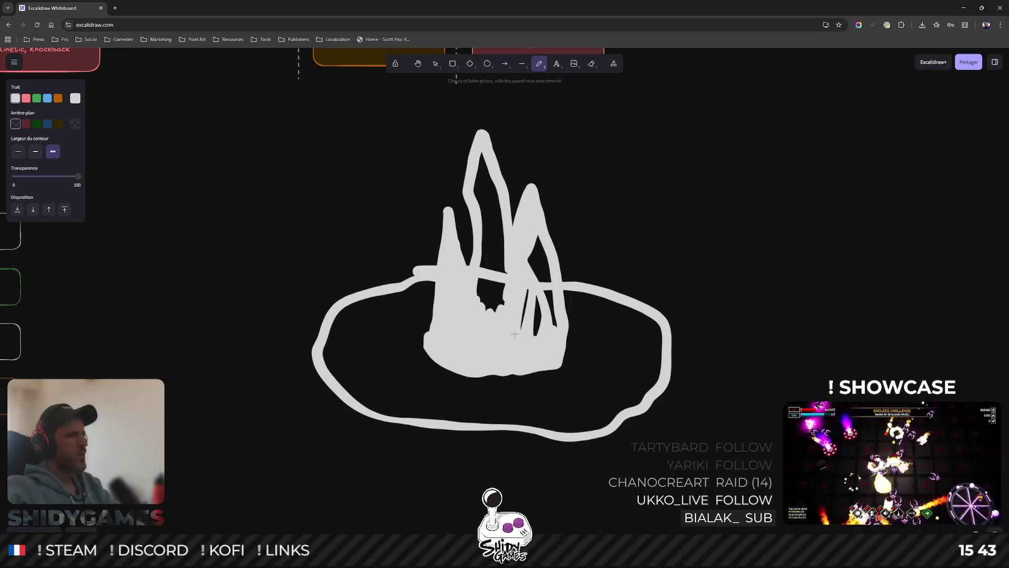
pyautogui.moveTo(514, 334); pyautogui.dragTo(530, 320)
pyautogui.moveTo(528, 265); pyautogui.dragTo(541, 301)
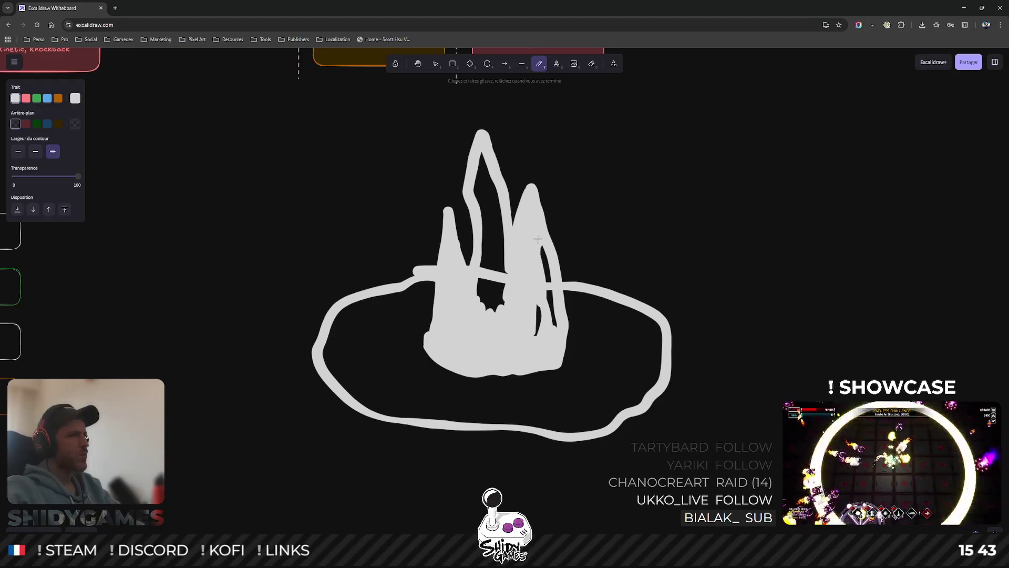
pyautogui.moveTo(537, 240); pyautogui.dragTo(552, 326)
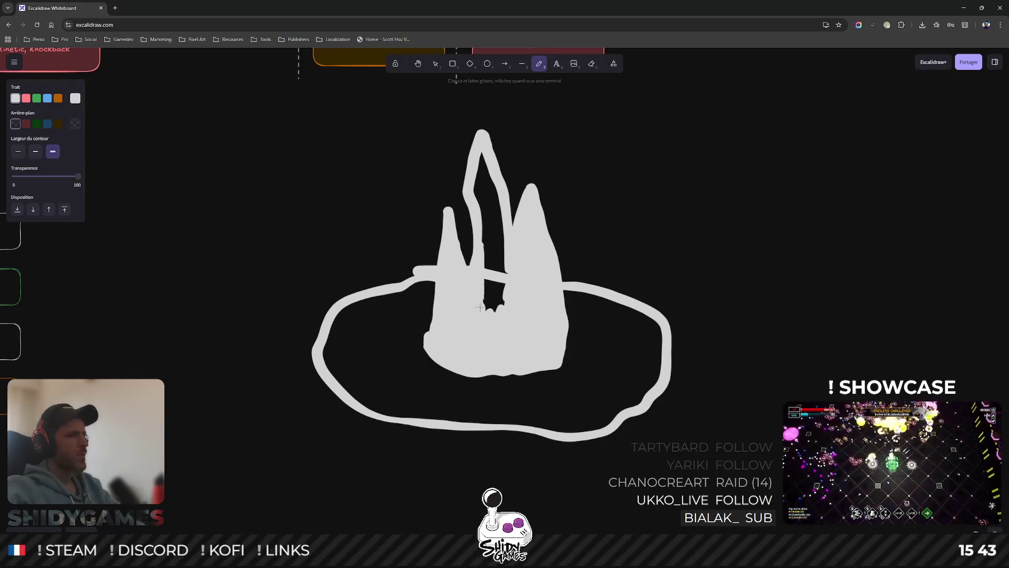